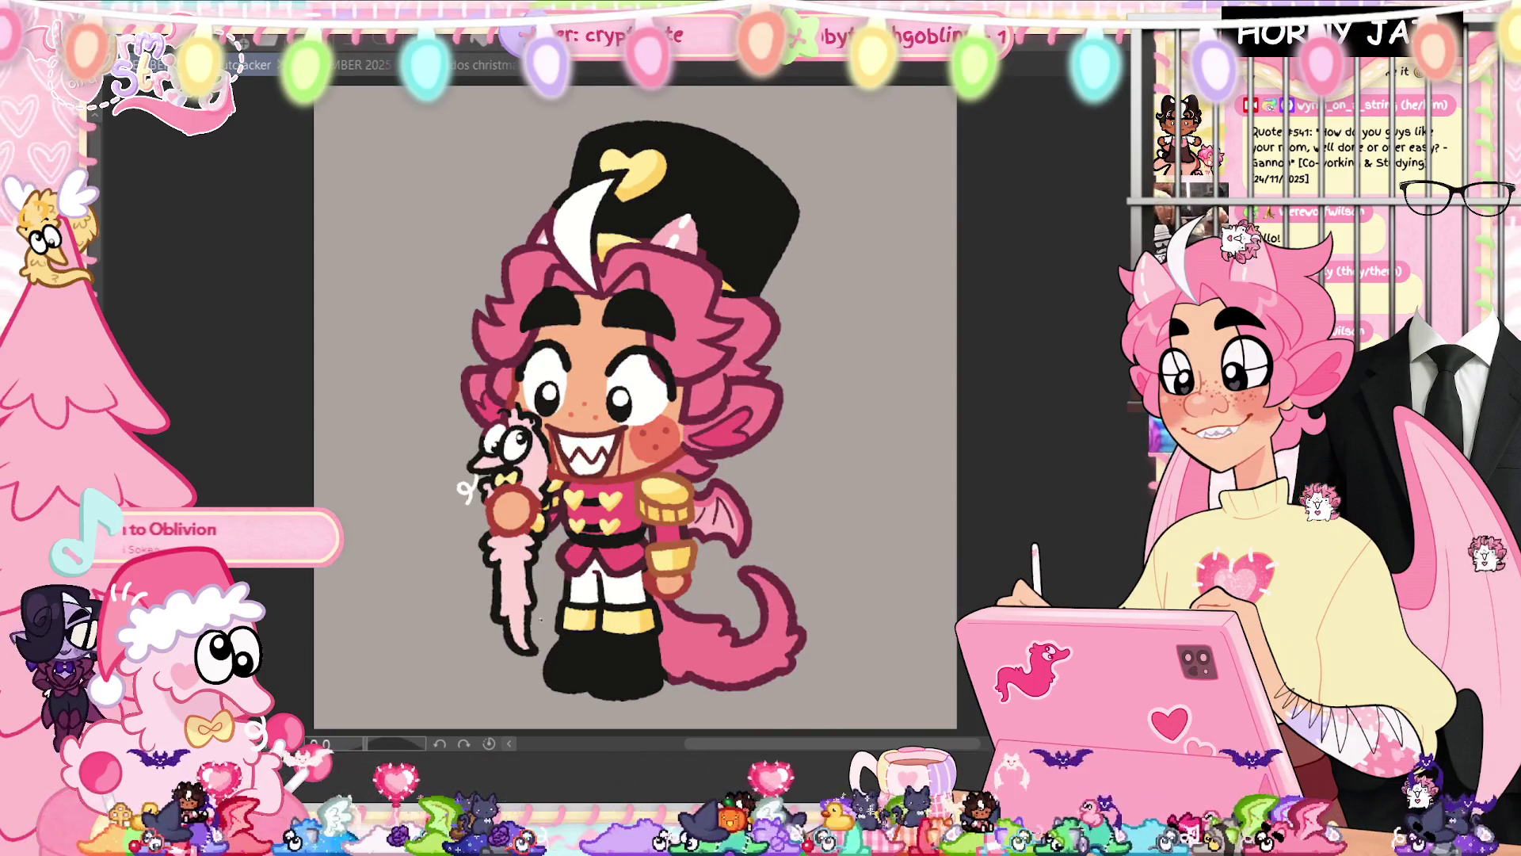
Paint brown borders around the yellow cuff bands on both boots
{"action": "scroll", "coordinate": [570, 618], "scroll_direction": "up", "scroll_amount": 2}
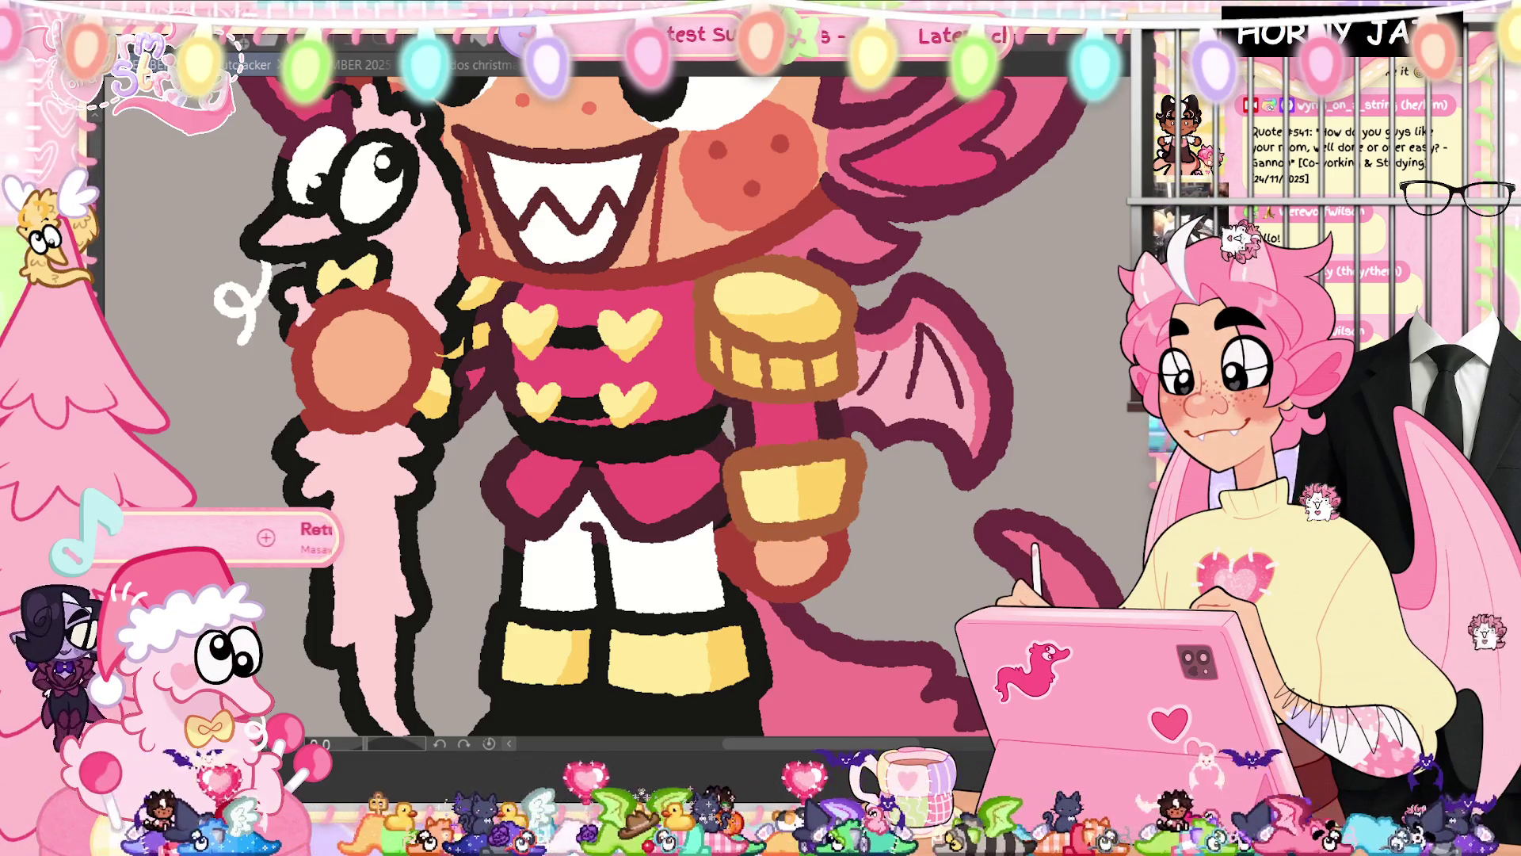
{"action": "scroll", "coordinate": [571, 396], "scroll_direction": "down", "scroll_amount": 2}
{"action": "scroll", "coordinate": [570, 396], "scroll_direction": "up", "scroll_amount": 2}
{"action": "left_click_drag", "start_coordinate": [590, 454], "coordinate": [523, 475]}
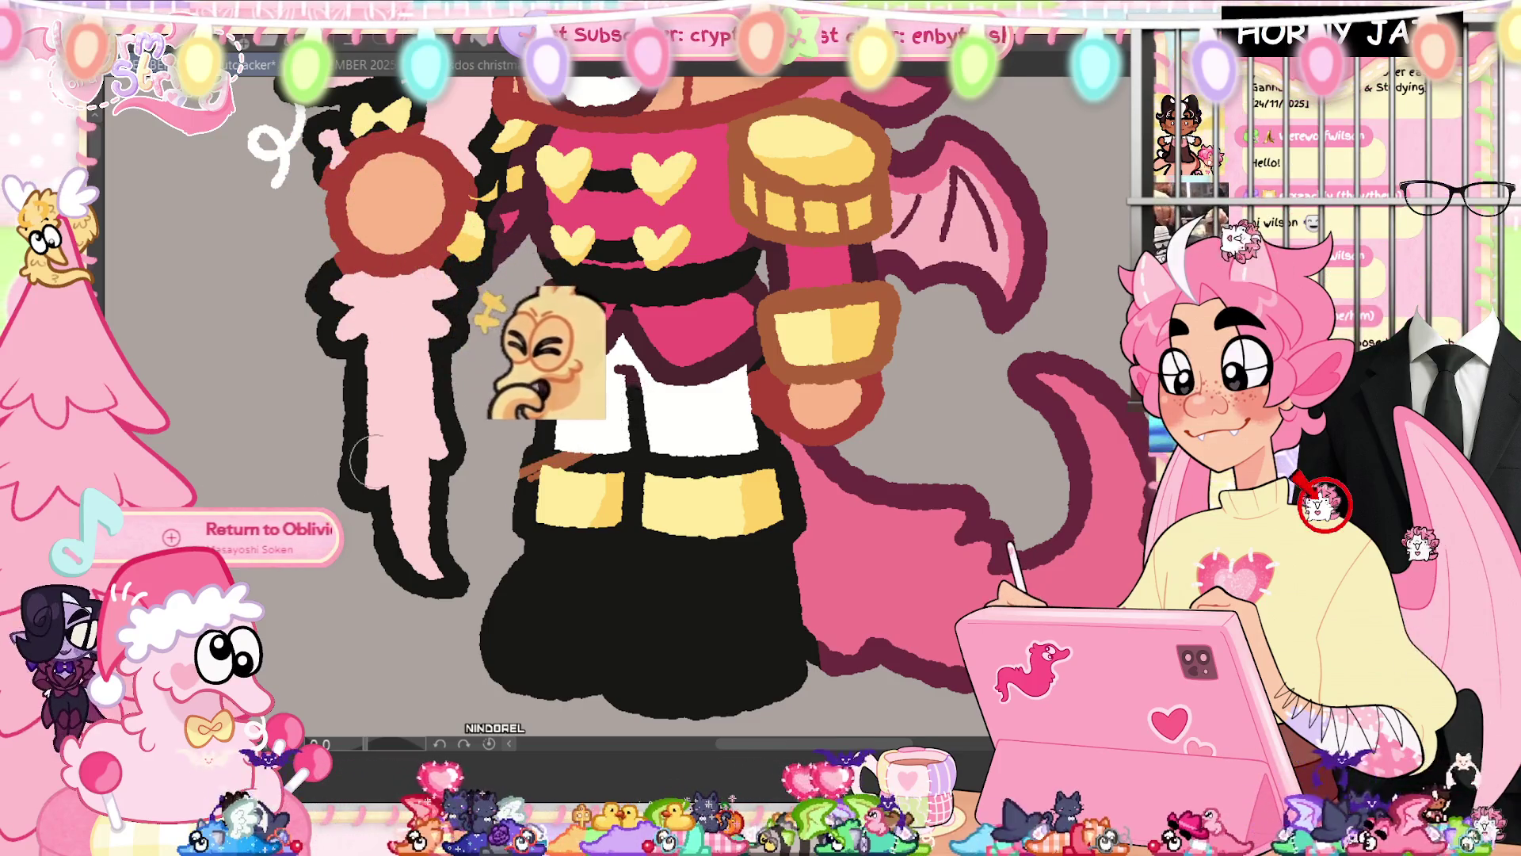
{"action": "left_click_drag", "start_coordinate": [527, 458], "coordinate": [792, 463]}
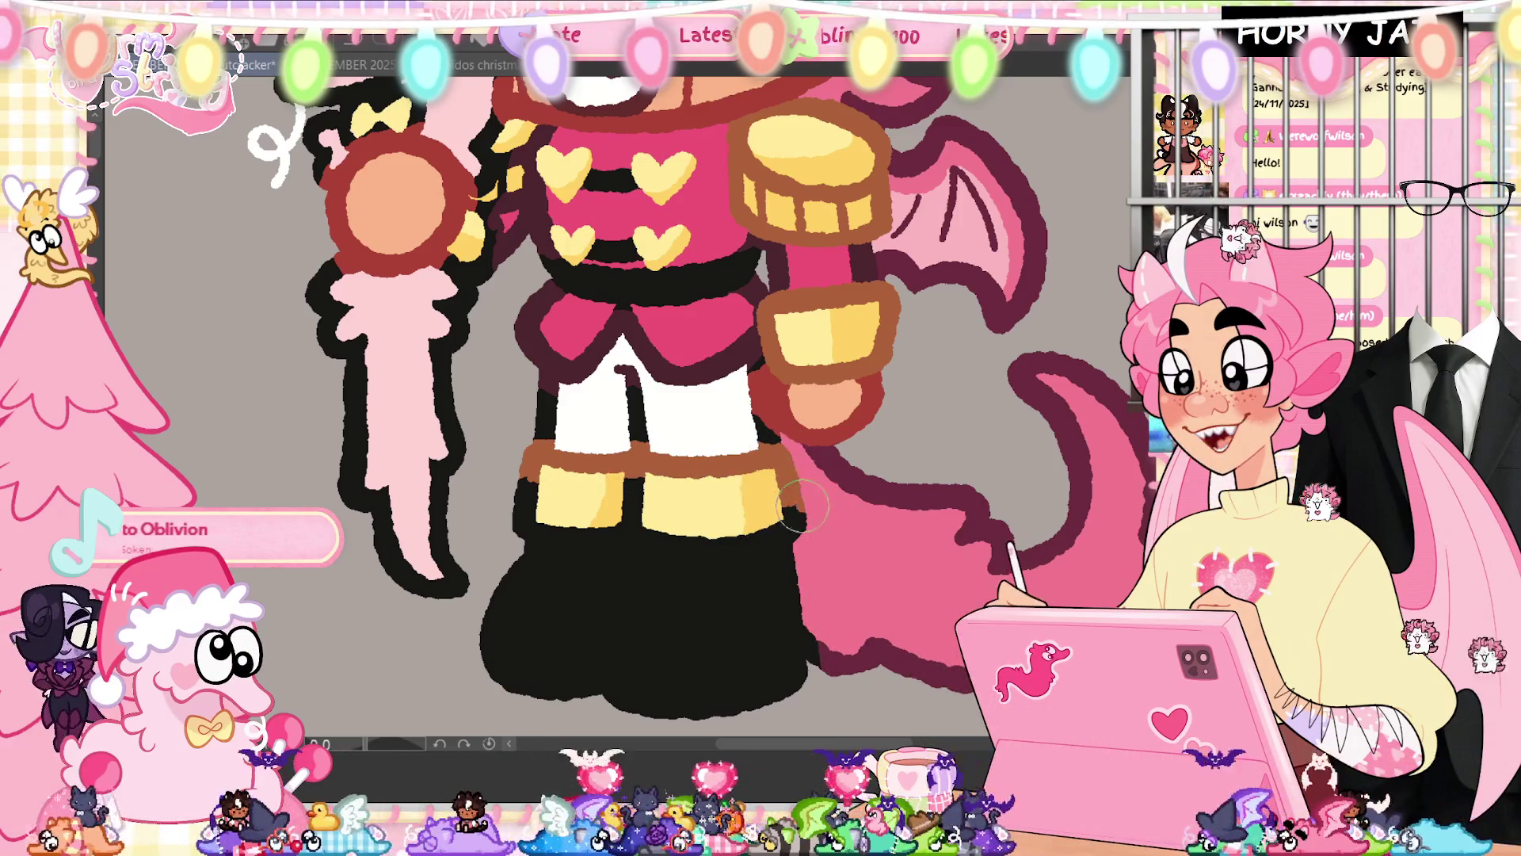
{"action": "mouse_move", "coordinate": [538, 464]}
{"action": "left_mouse_down"}
{"action": "mouse_move", "coordinate": [558, 527]}
{"action": "mouse_move", "coordinate": [634, 528]}
{"action": "mouse_move", "coordinate": [524, 524]}
{"action": "mouse_move", "coordinate": [792, 529]}
{"action": "mouse_move", "coordinate": [645, 539]}
{"action": "mouse_move", "coordinate": [777, 542]}
{"action": "mouse_move", "coordinate": [665, 533]}
{"action": "mouse_move", "coordinate": [752, 535]}
{"action": "mouse_move", "coordinate": [746, 523]}
{"action": "left_mouse_up"}
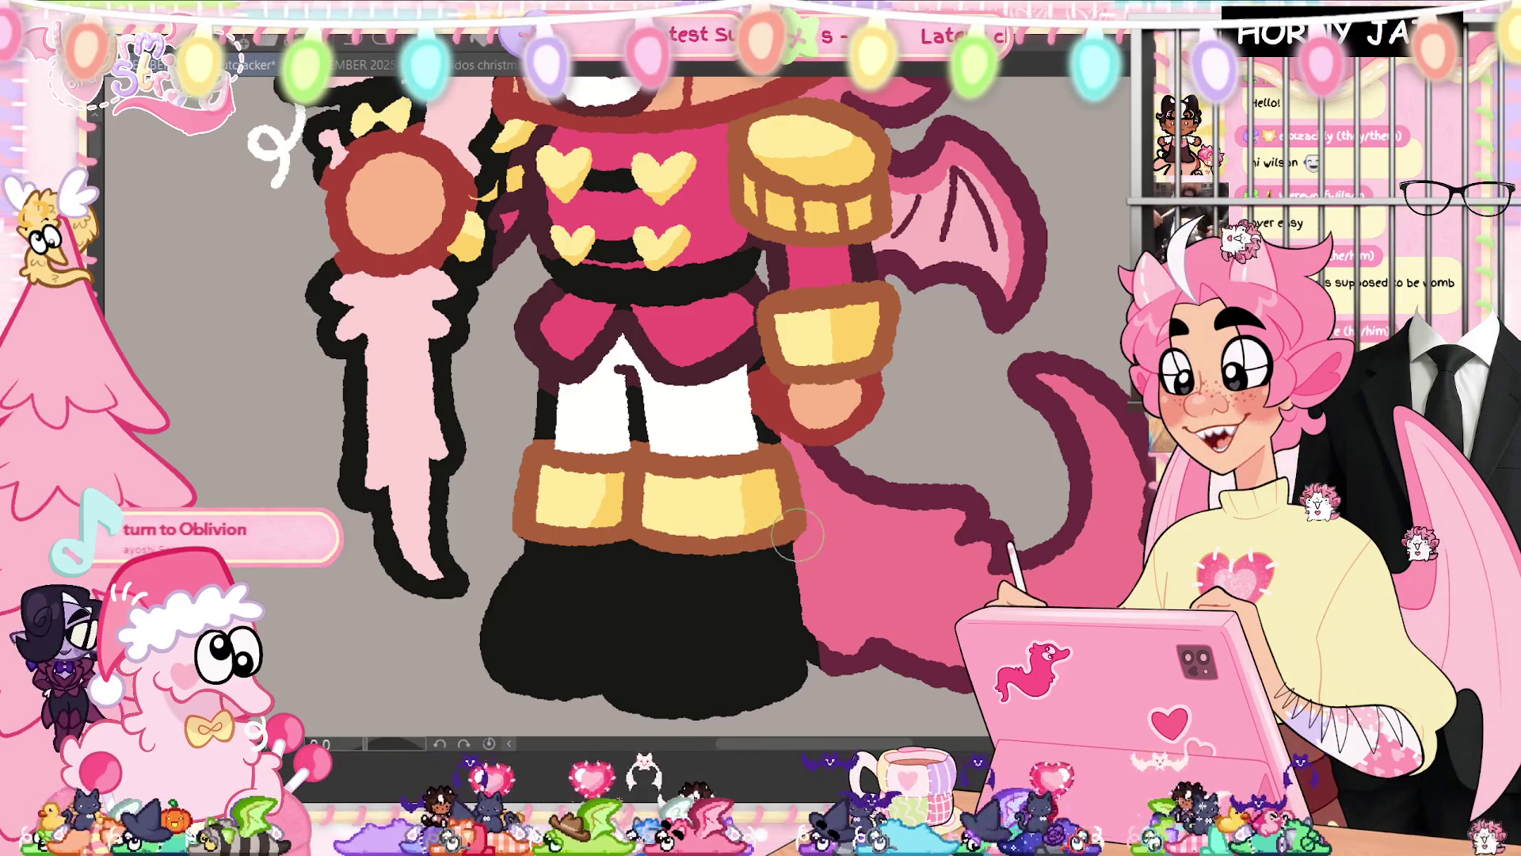
{"action": "left_click_drag", "start_coordinate": [650, 546], "coordinate": [810, 525]}
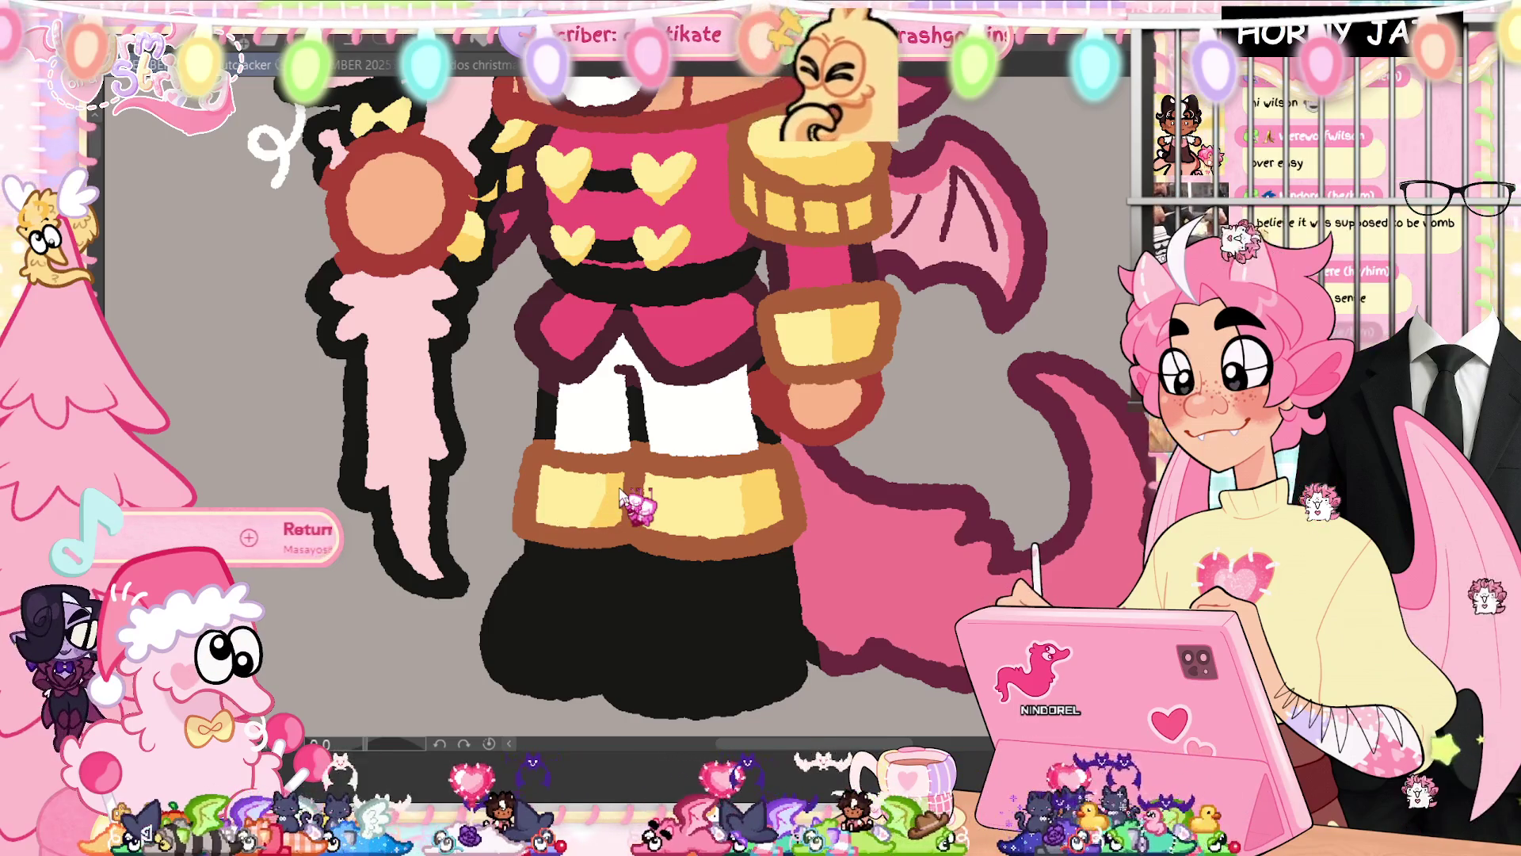
Paint a yellow belt across the jacket under the hearts, replacing the undone brown stroke
{"action": "scroll", "coordinate": [622, 498], "scroll_direction": "up", "scroll_amount": 3}
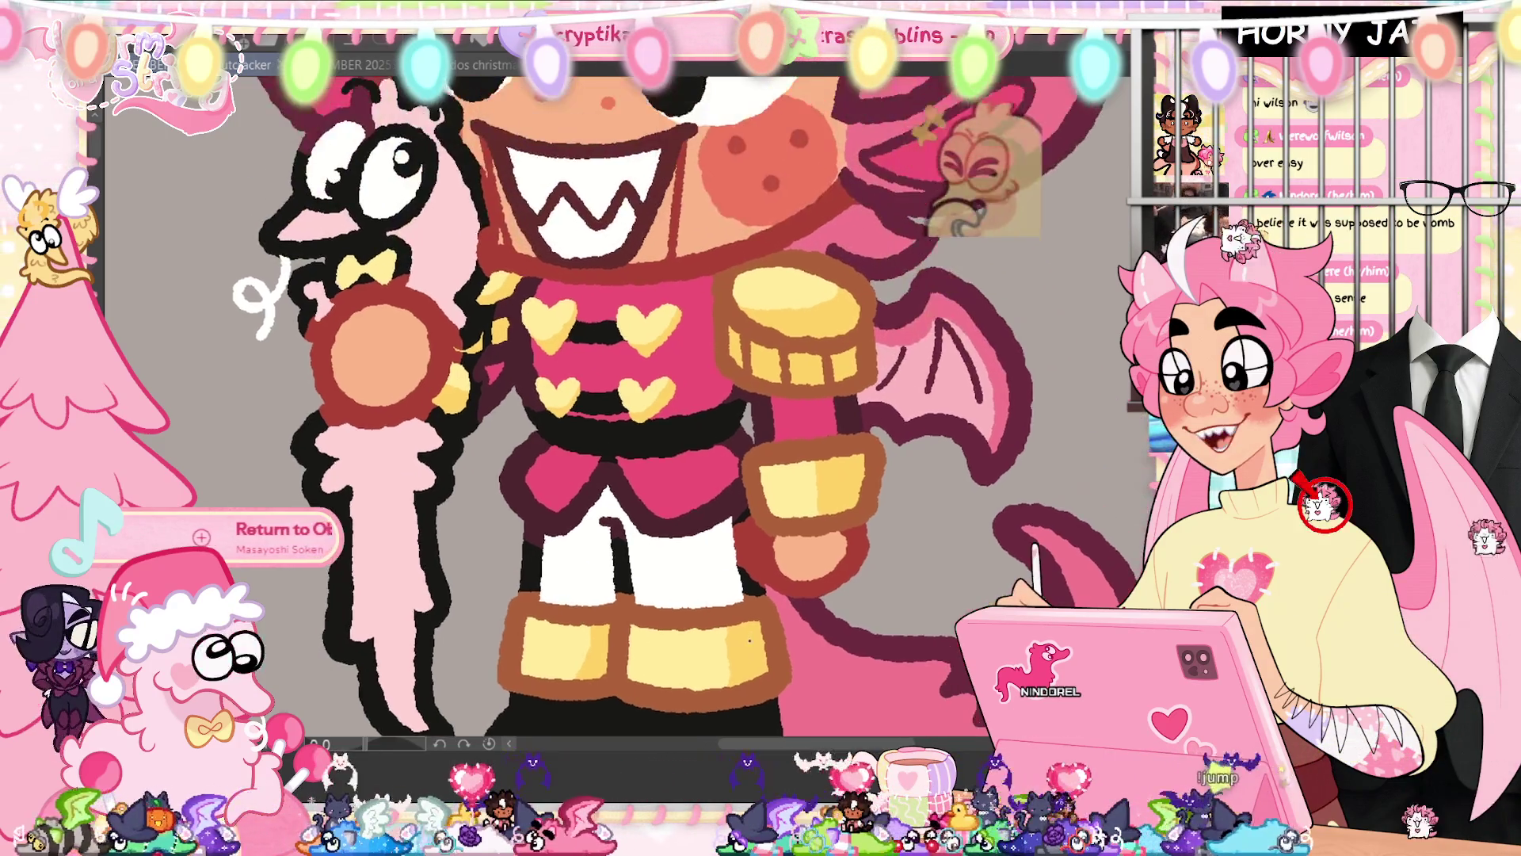
{"action": "left_click_drag", "start_coordinate": [750, 640], "coordinate": [801, 707]}
{"action": "left_click_drag", "start_coordinate": [630, 507], "coordinate": [701, 507]}
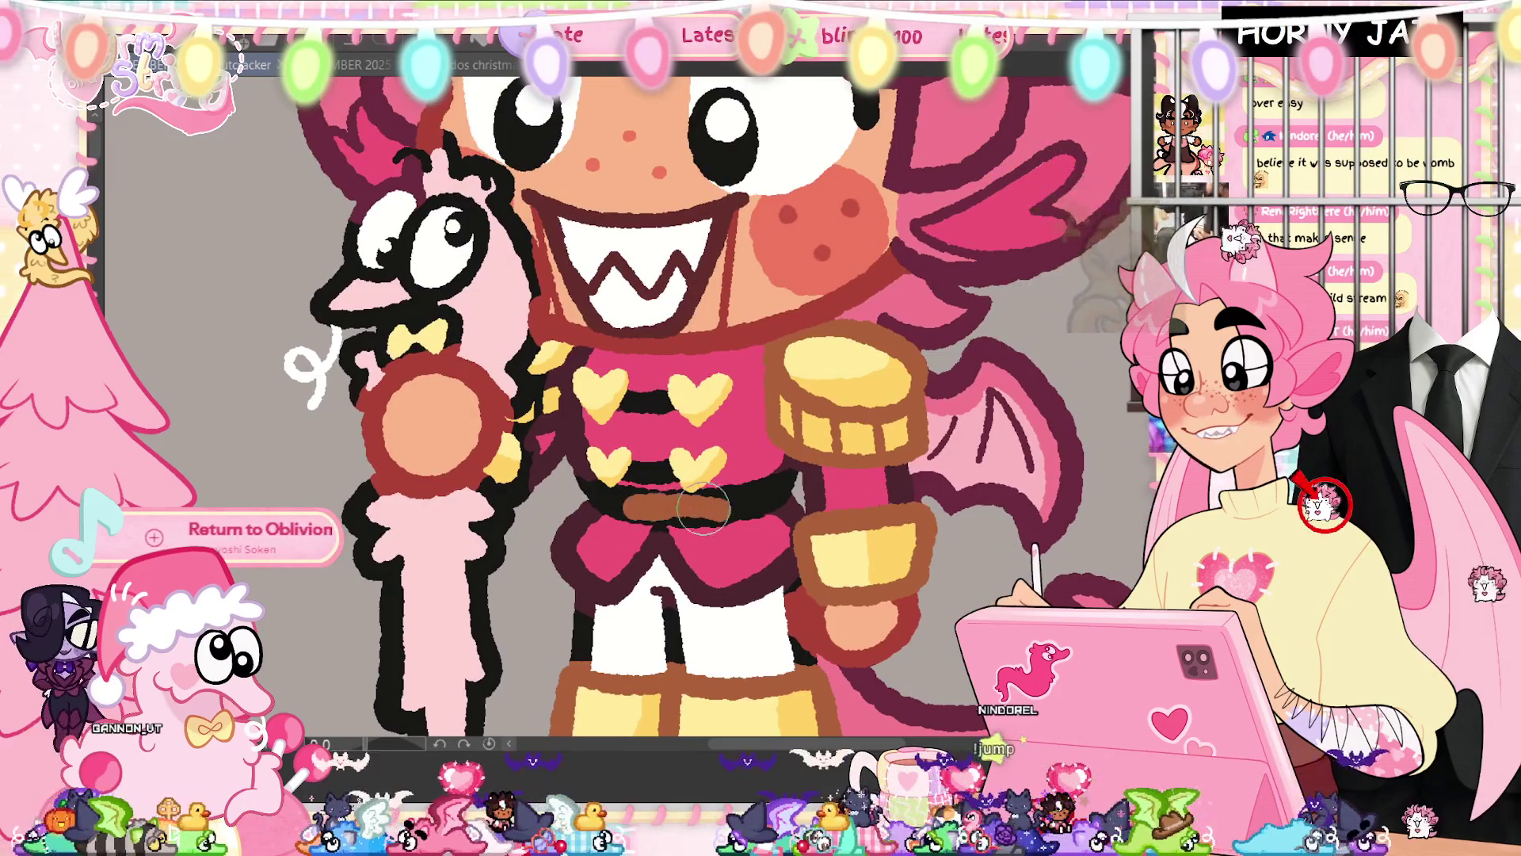
{"action": "key", "text": "ctrl+z"}
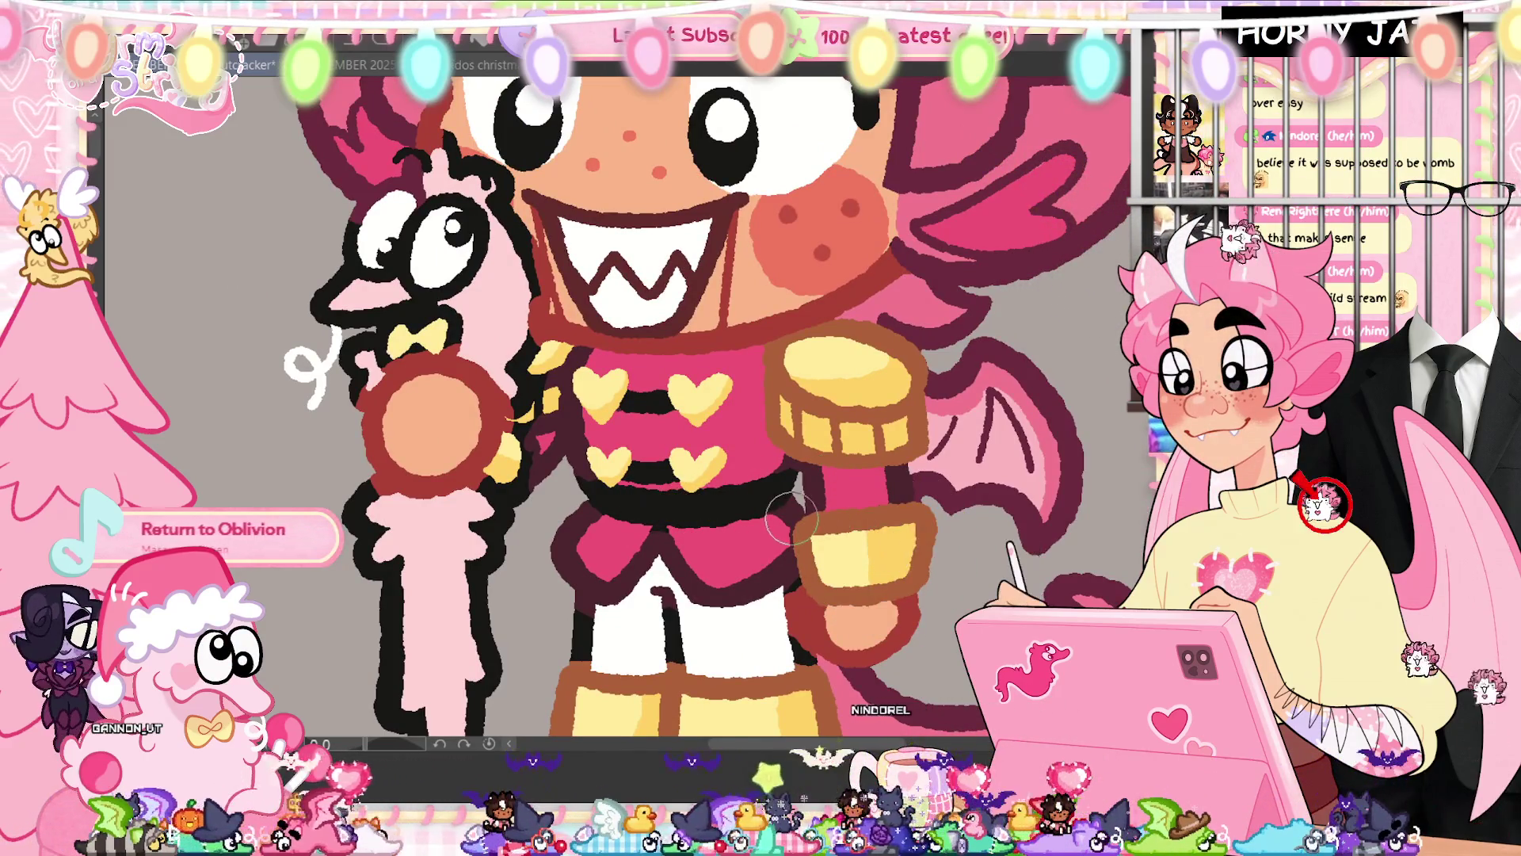
{"action": "left_click_drag", "start_coordinate": [582, 488], "coordinate": [792, 483]}
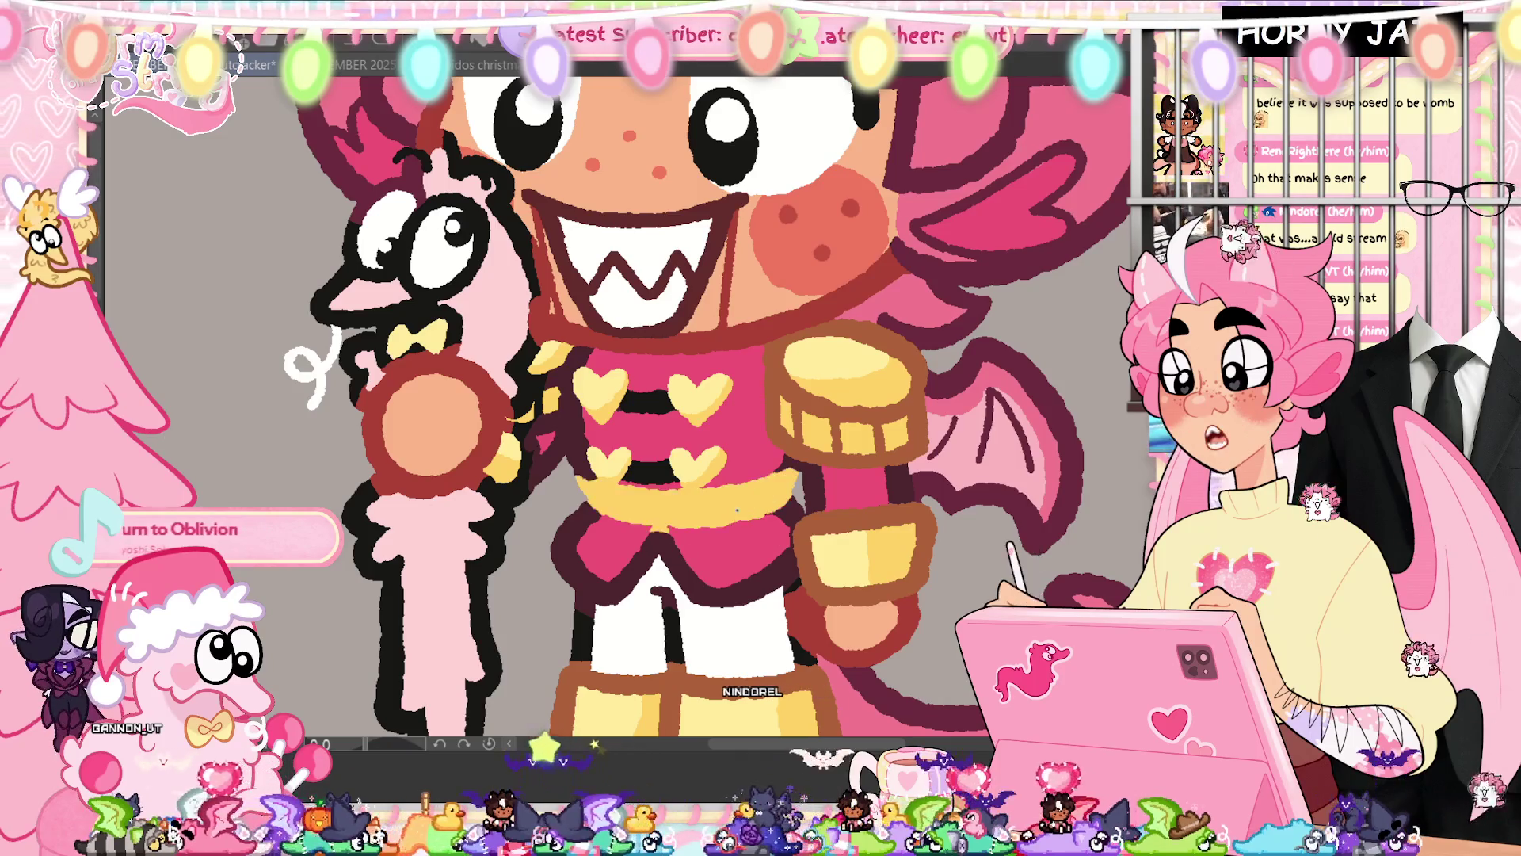
Paint white stripes between the heart rows and add yellow by the staff hand
{"action": "left_click", "coordinate": [681, 554]}
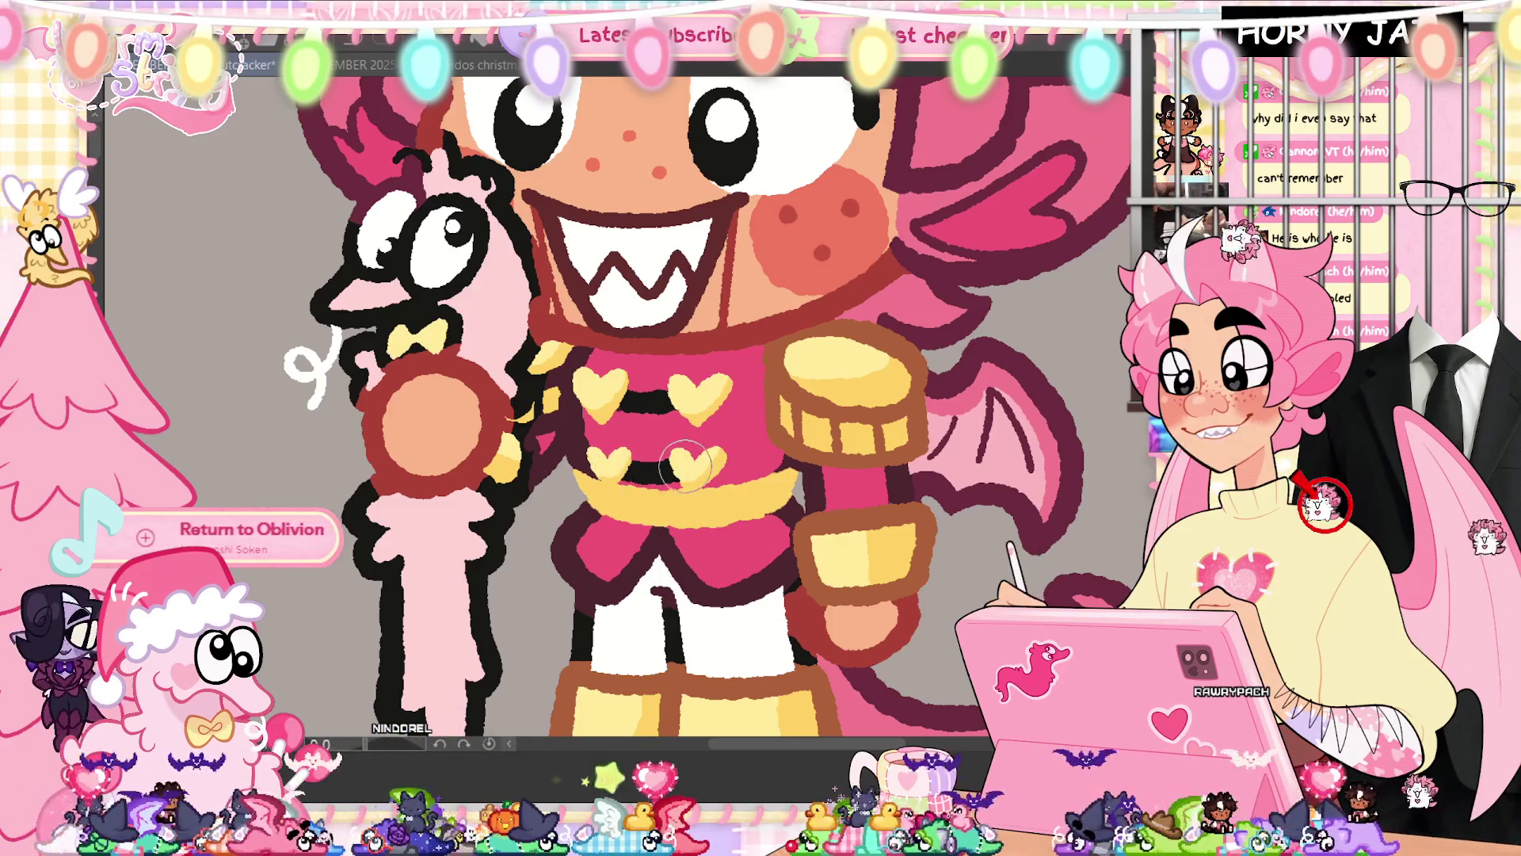
{"action": "mouse_move", "coordinate": [668, 467]}
{"action": "left_mouse_down"}
{"action": "mouse_move", "coordinate": [634, 427]}
{"action": "mouse_move", "coordinate": [661, 463]}
{"action": "left_mouse_up"}
{"action": "key", "text": "ctrl+z"}
{"action": "key", "text": "ctrl+z"}
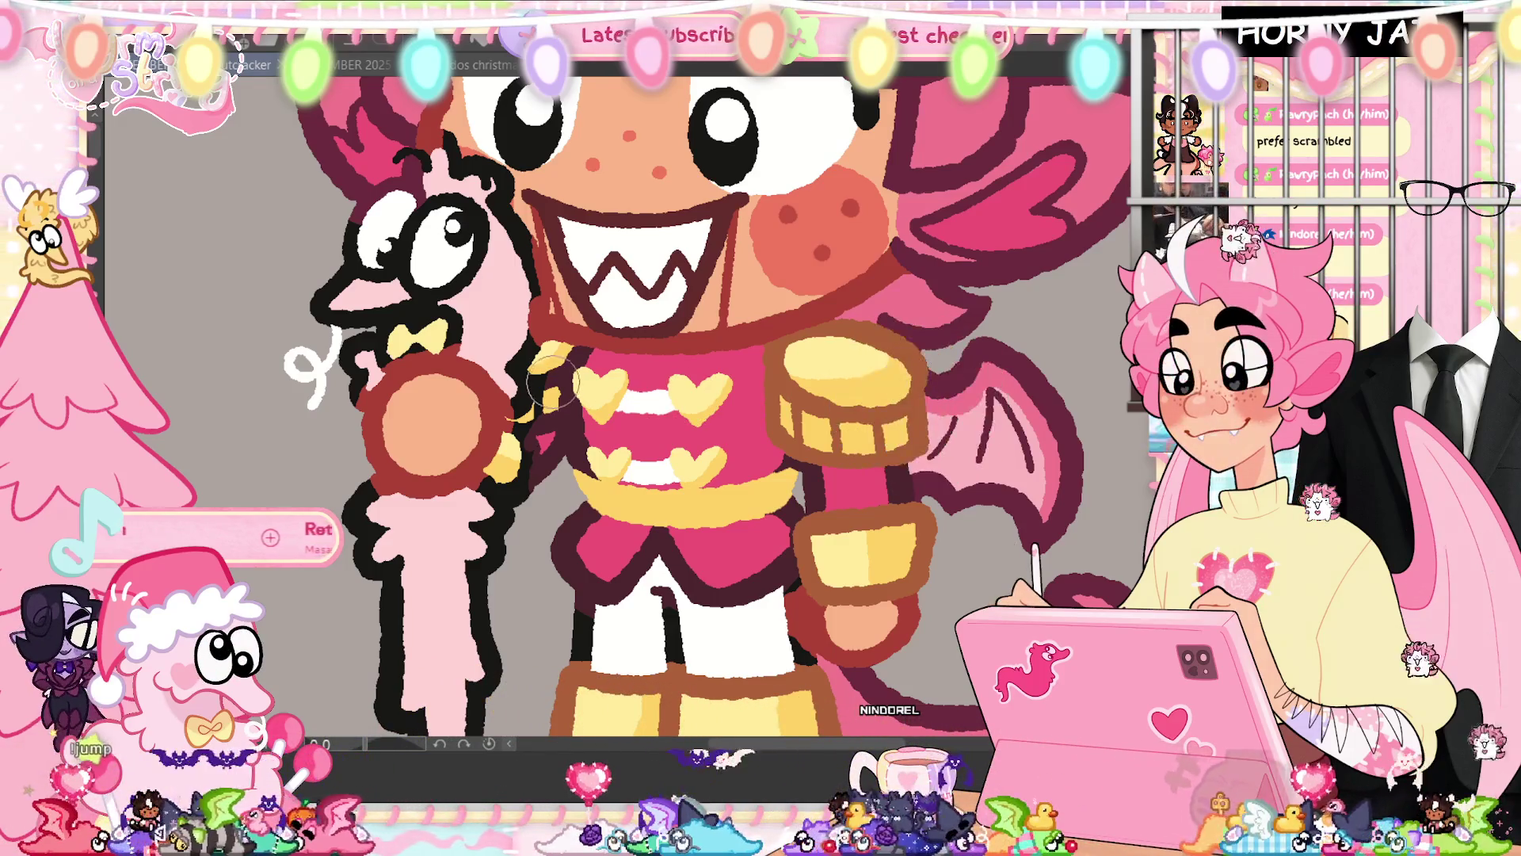
{"action": "mouse_move", "coordinate": [554, 356]}
{"action": "left_mouse_down"}
{"action": "mouse_move", "coordinate": [533, 416]}
{"action": "mouse_move", "coordinate": [545, 412]}
{"action": "left_mouse_up"}
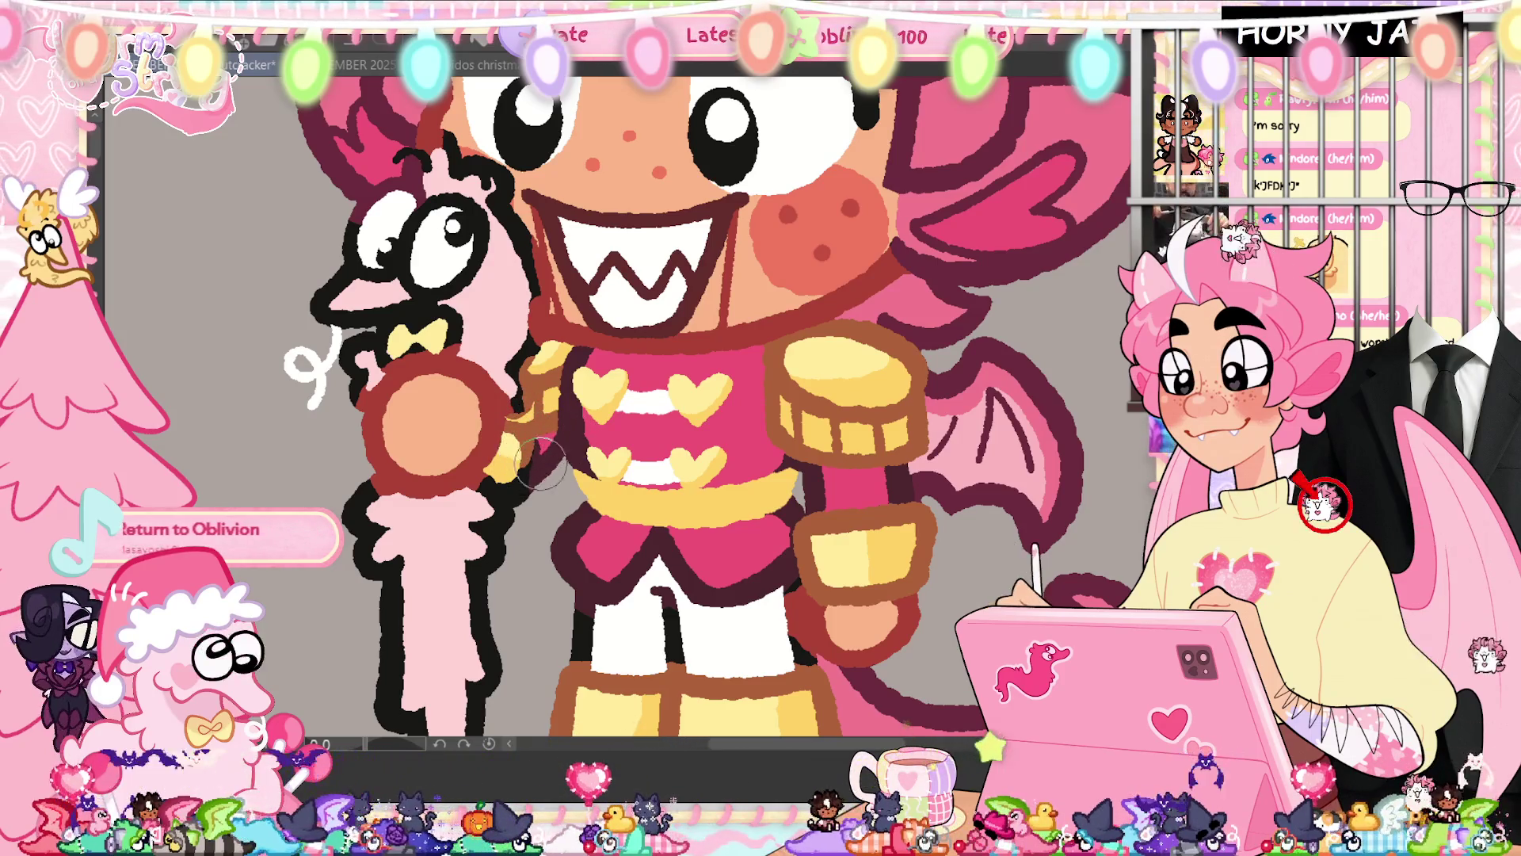
{"action": "mouse_move", "coordinate": [515, 467]}
{"action": "left_mouse_down"}
{"action": "mouse_move", "coordinate": [503, 480]}
{"action": "mouse_move", "coordinate": [538, 436]}
{"action": "left_mouse_up"}
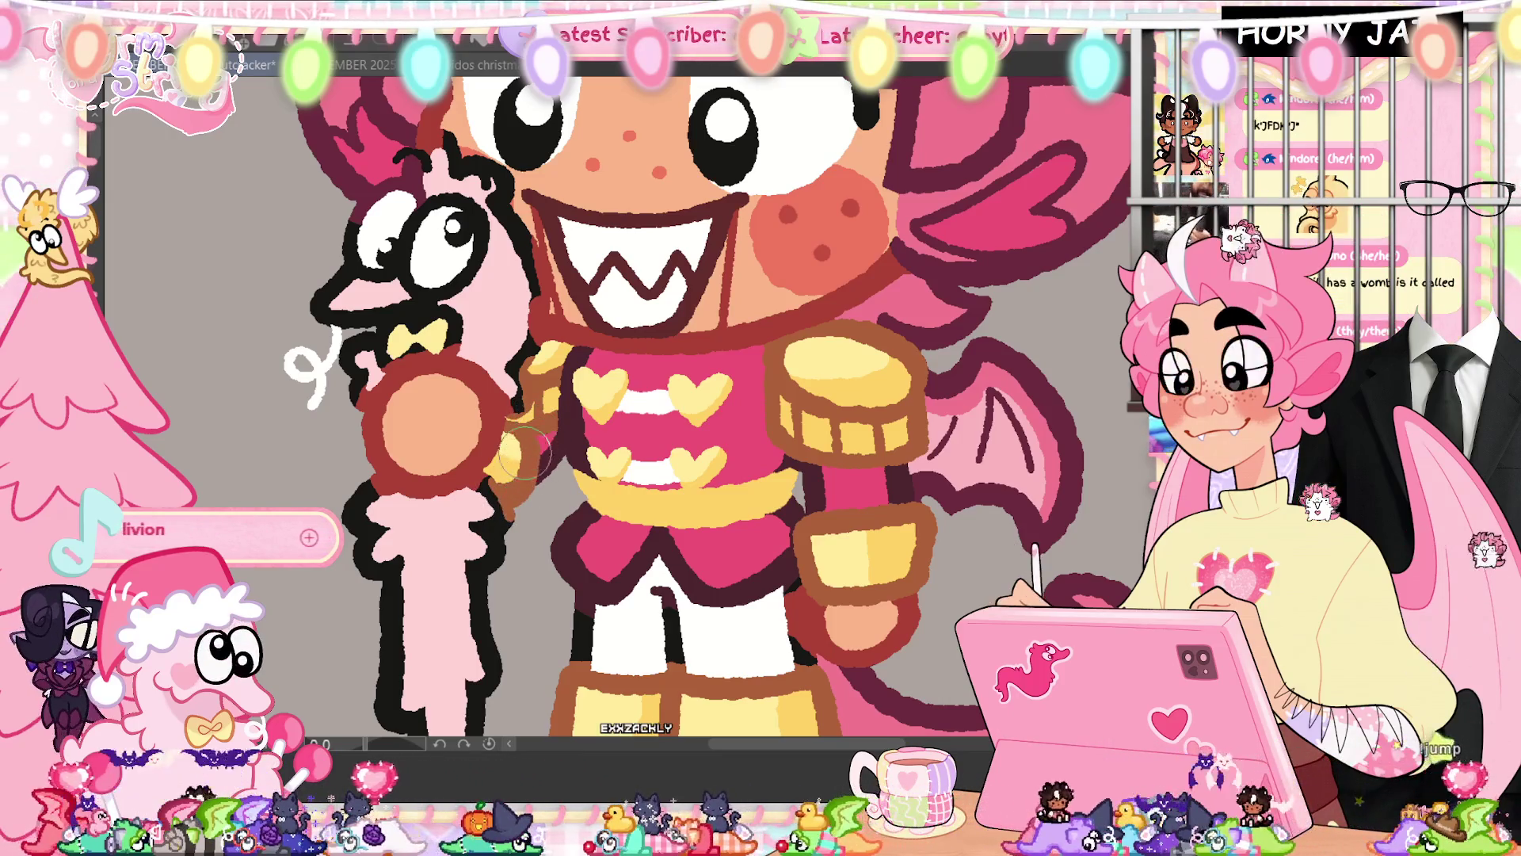
{"action": "left_click_drag", "start_coordinate": [527, 499], "coordinate": [519, 455]}
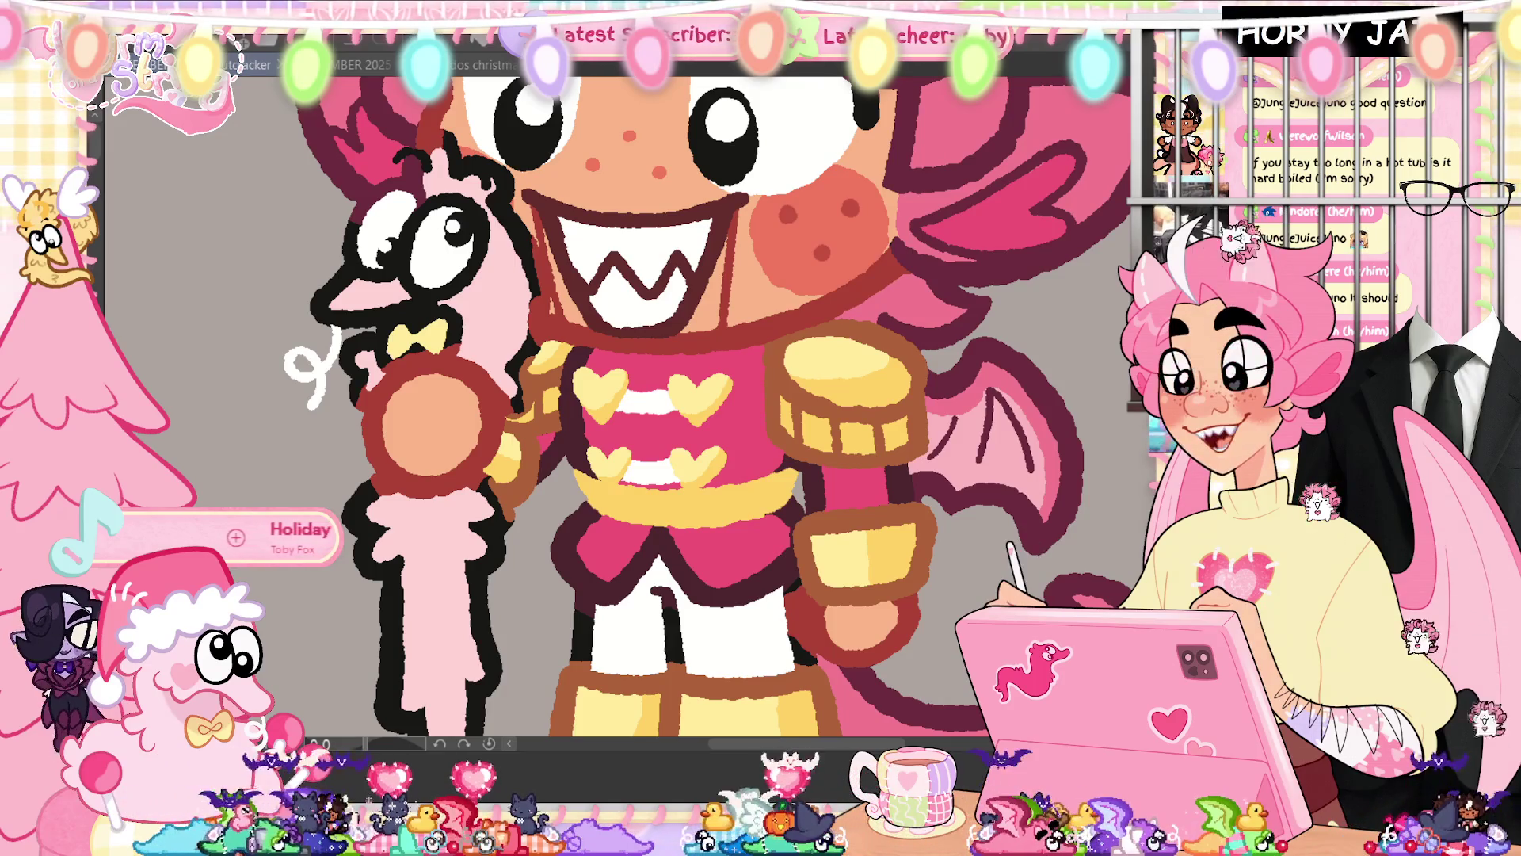
Zoom in on the nutcracker's face and the pink creature
{"action": "scroll", "coordinate": [836, 749], "scroll_direction": "up", "scroll_amount": 1}
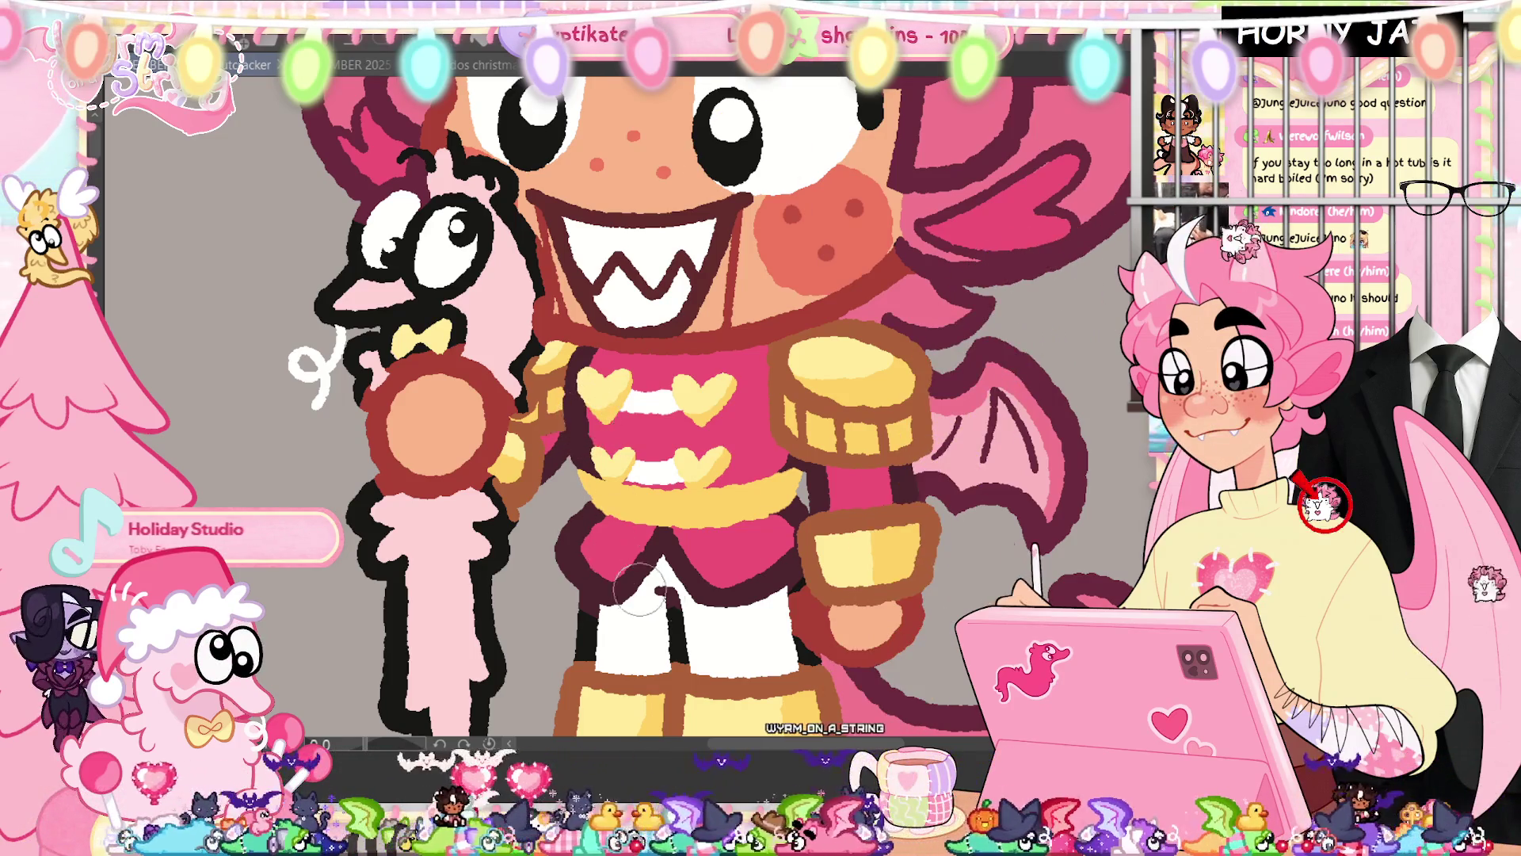
{"action": "scroll", "coordinate": [714, 594], "scroll_direction": "up", "scroll_amount": 3}
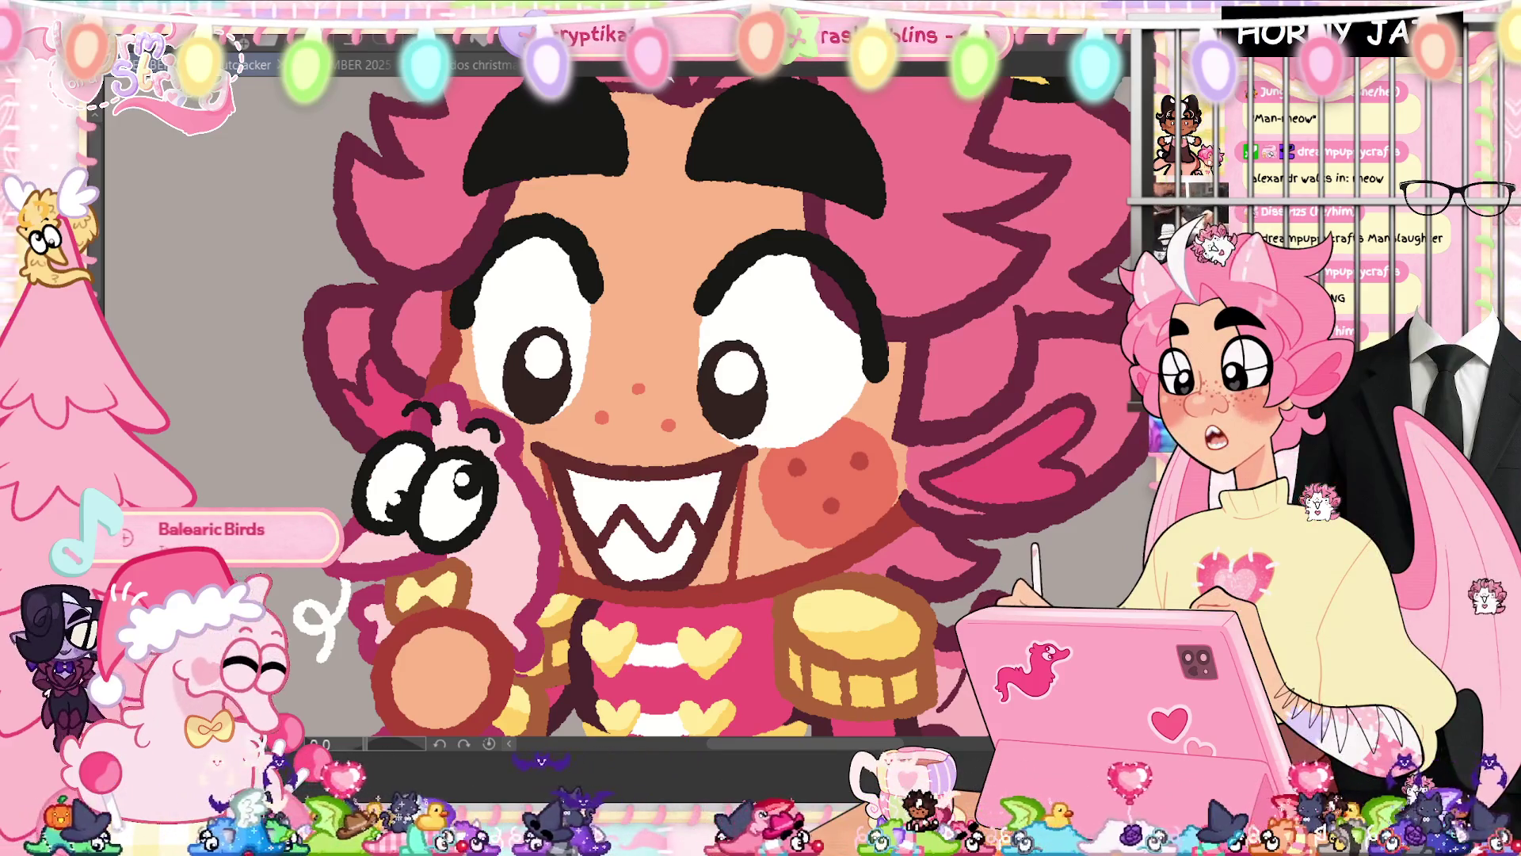
{"action": "key", "text": "ctrl+0"}
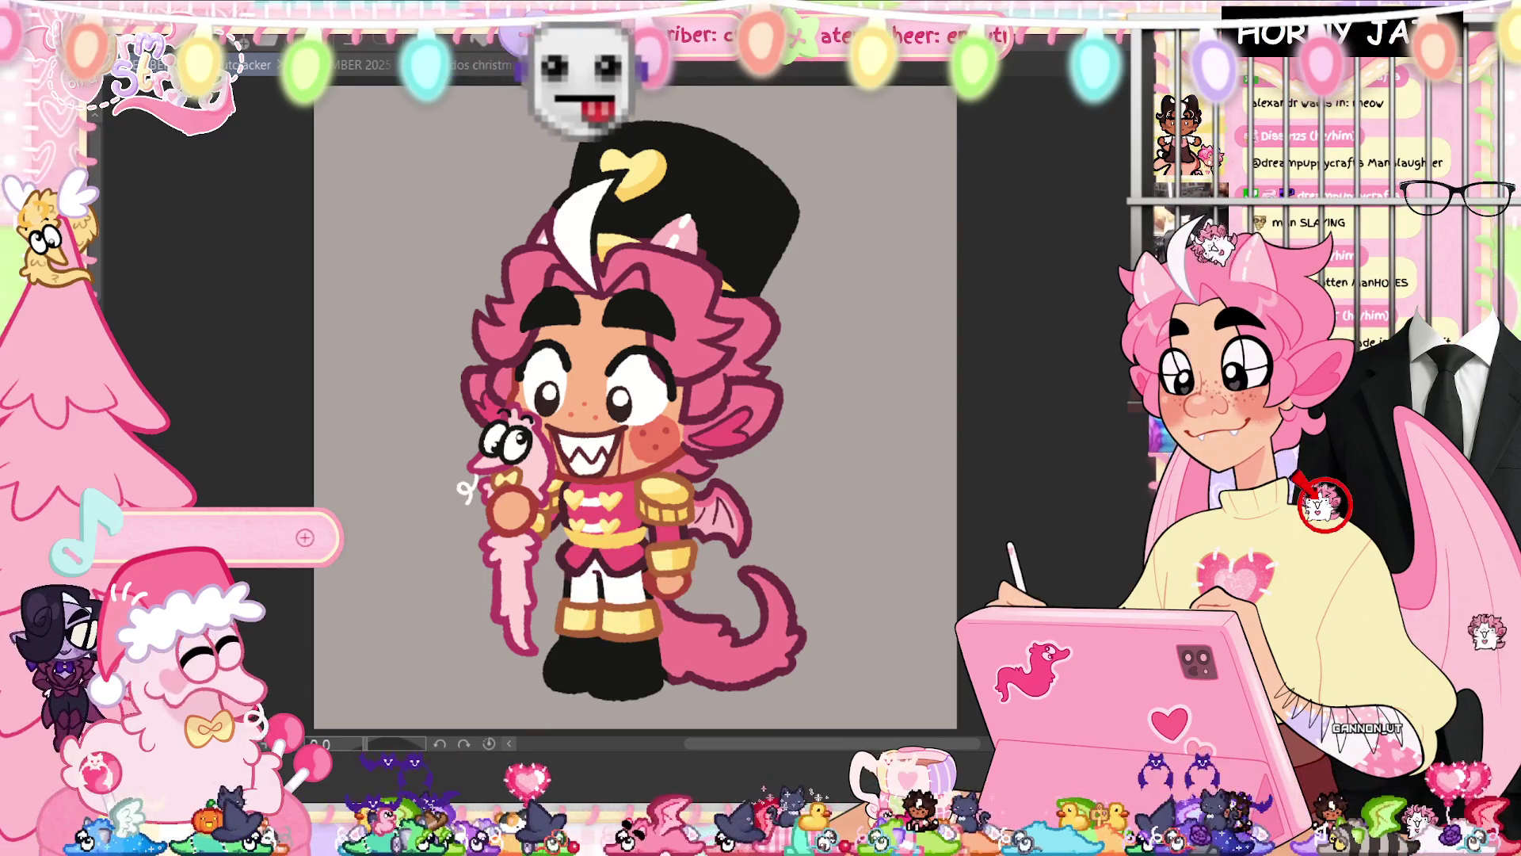
{"action": "scroll", "coordinate": [521, 595], "scroll_direction": "up", "scroll_amount": 3}
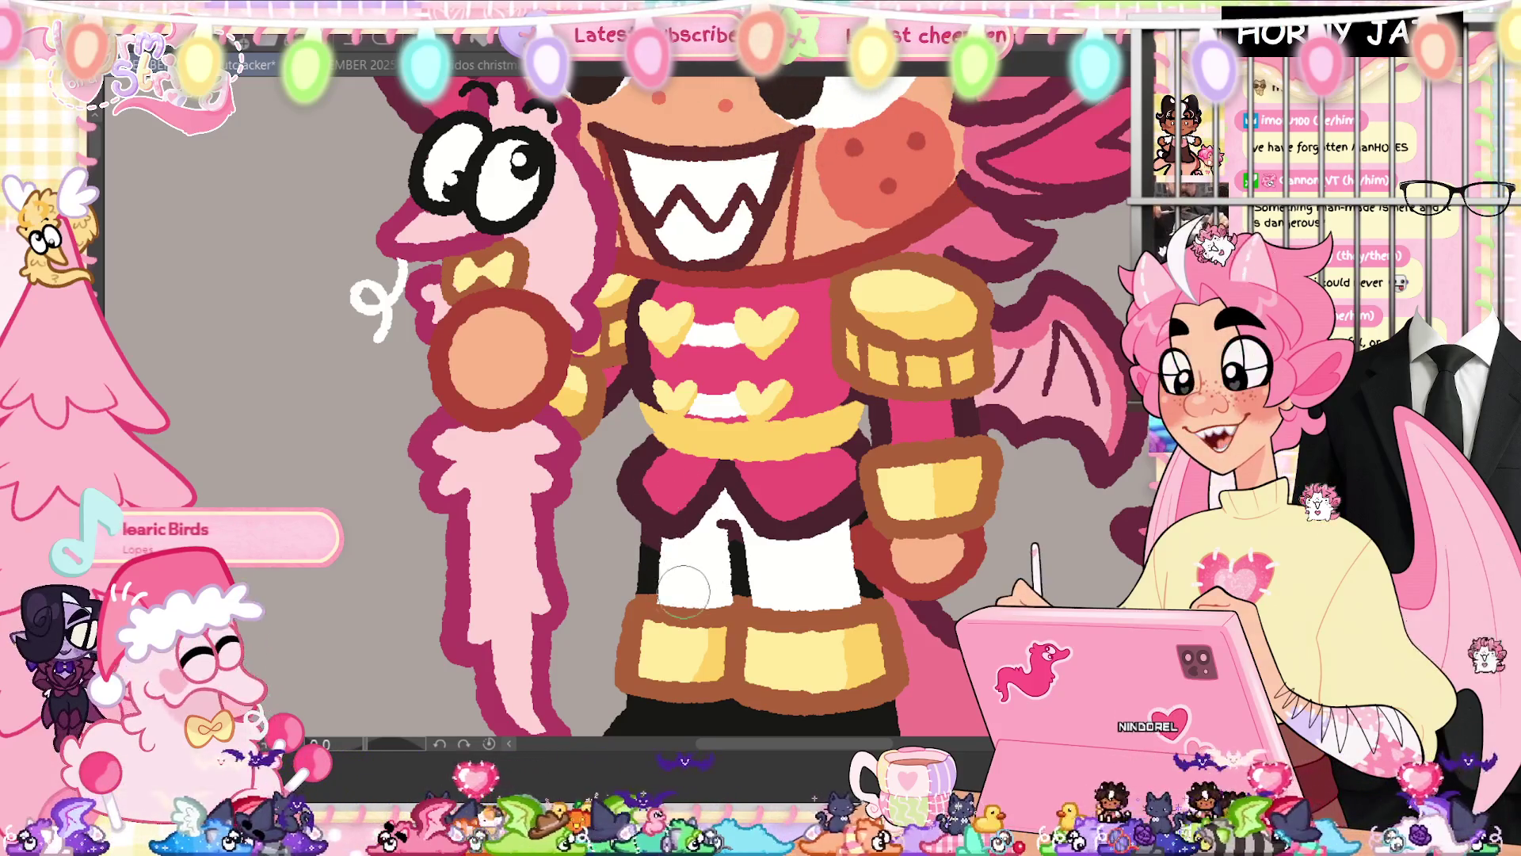
Shade the inner edge of the white trouser legs with purple
{"action": "left_click_drag", "start_coordinate": [656, 598], "coordinate": [697, 586]}
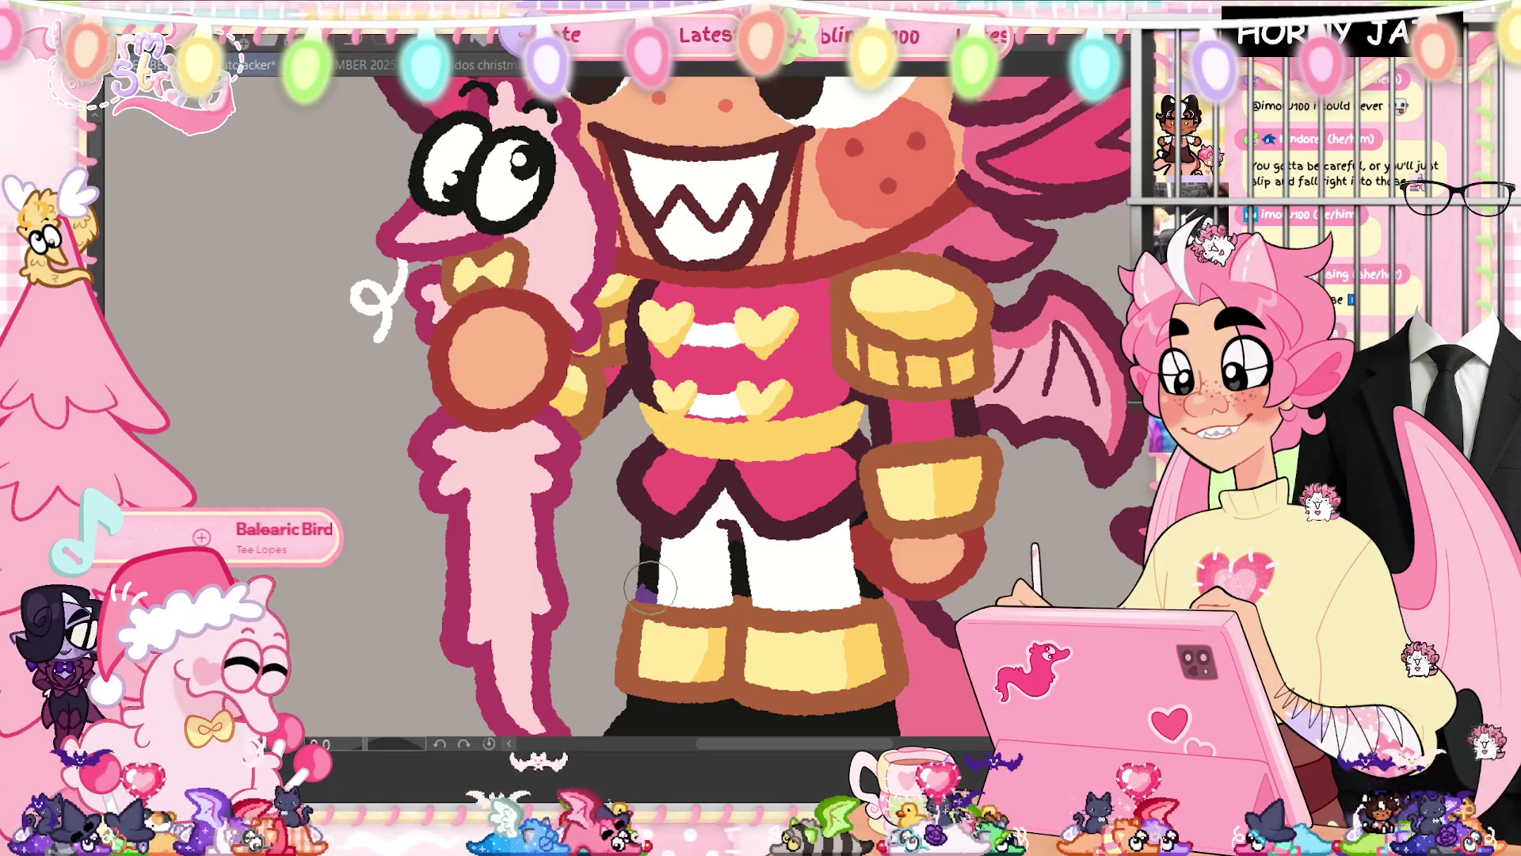
{"action": "left_click_drag", "start_coordinate": [649, 592], "coordinate": [645, 581]}
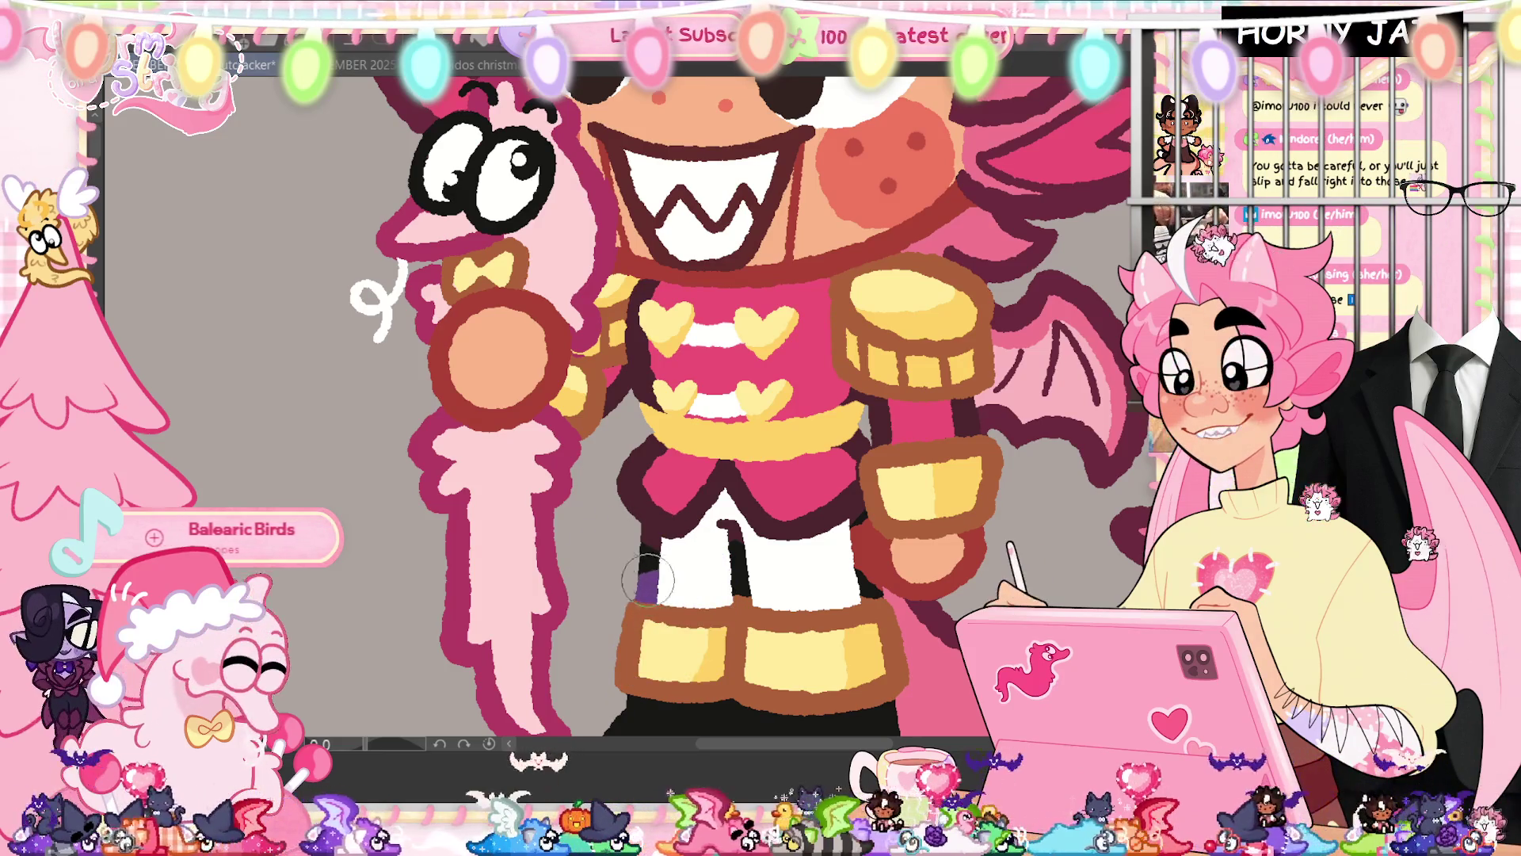
{"action": "mouse_move", "coordinate": [643, 583]}
{"action": "left_mouse_down"}
{"action": "mouse_move", "coordinate": [659, 592]}
{"action": "mouse_move", "coordinate": [639, 542]}
{"action": "left_mouse_up"}
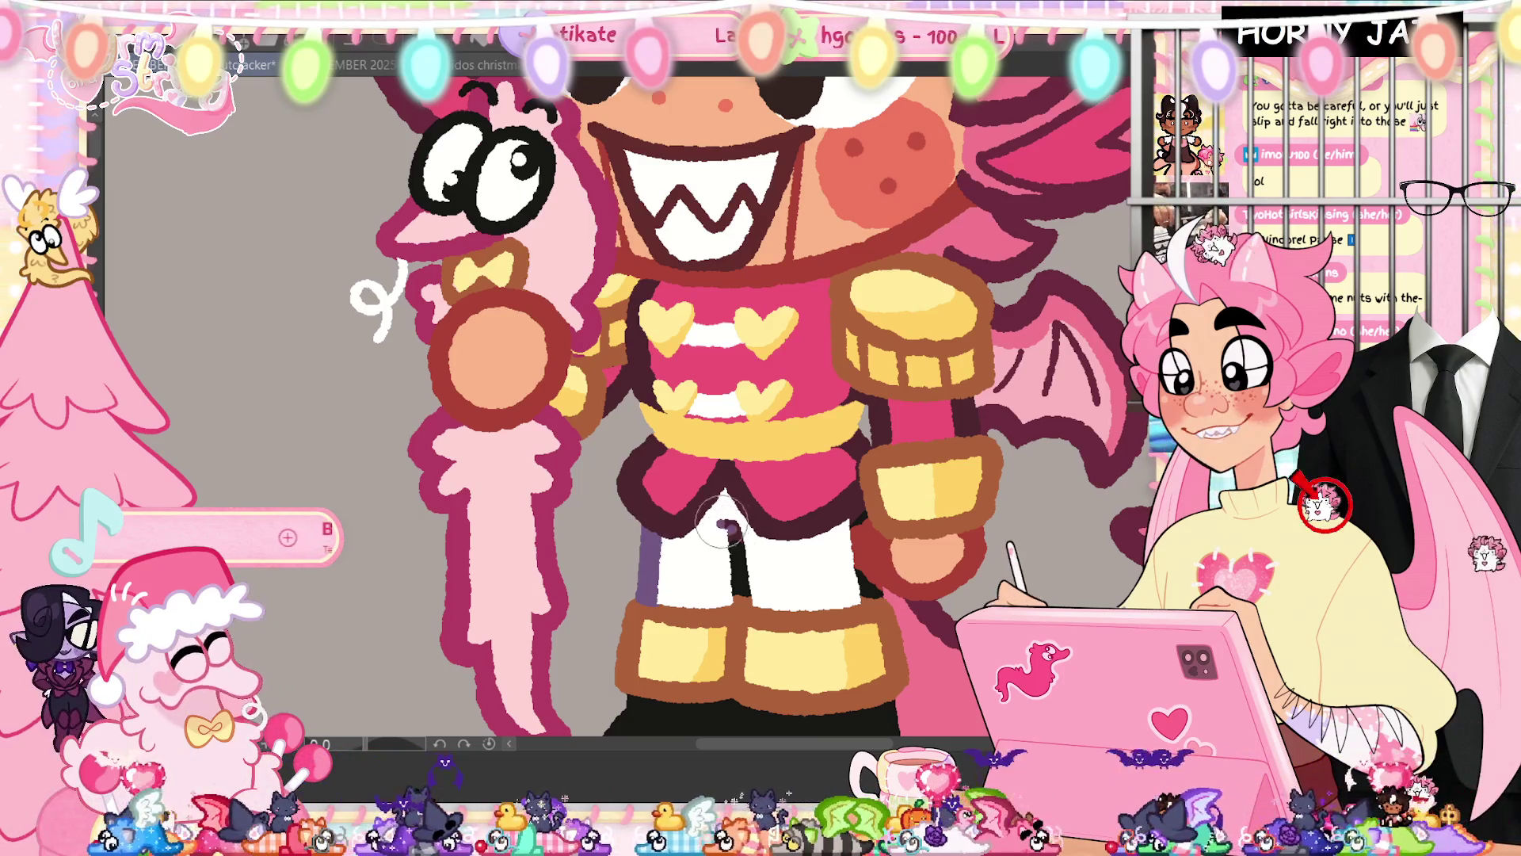
{"action": "left_click_drag", "start_coordinate": [723, 523], "coordinate": [744, 592]}
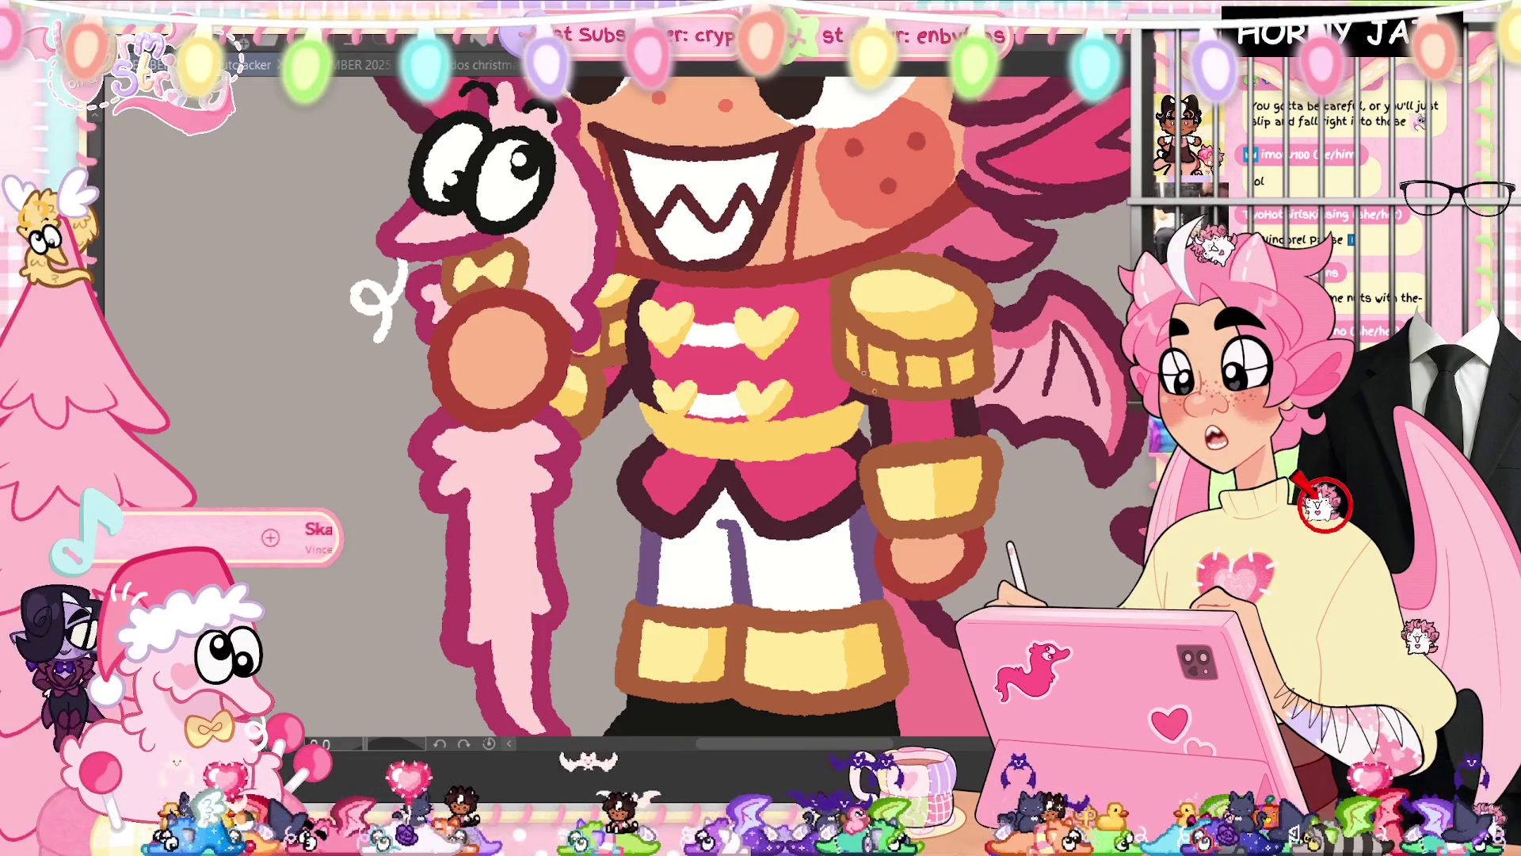
{"action": "mouse_move", "coordinate": [864, 373]}
{"action": "left_mouse_down"}
{"action": "mouse_move", "coordinate": [793, 507]}
{"action": "mouse_move", "coordinate": [713, 583]}
{"action": "mouse_move", "coordinate": [653, 595]}
{"action": "left_mouse_up"}
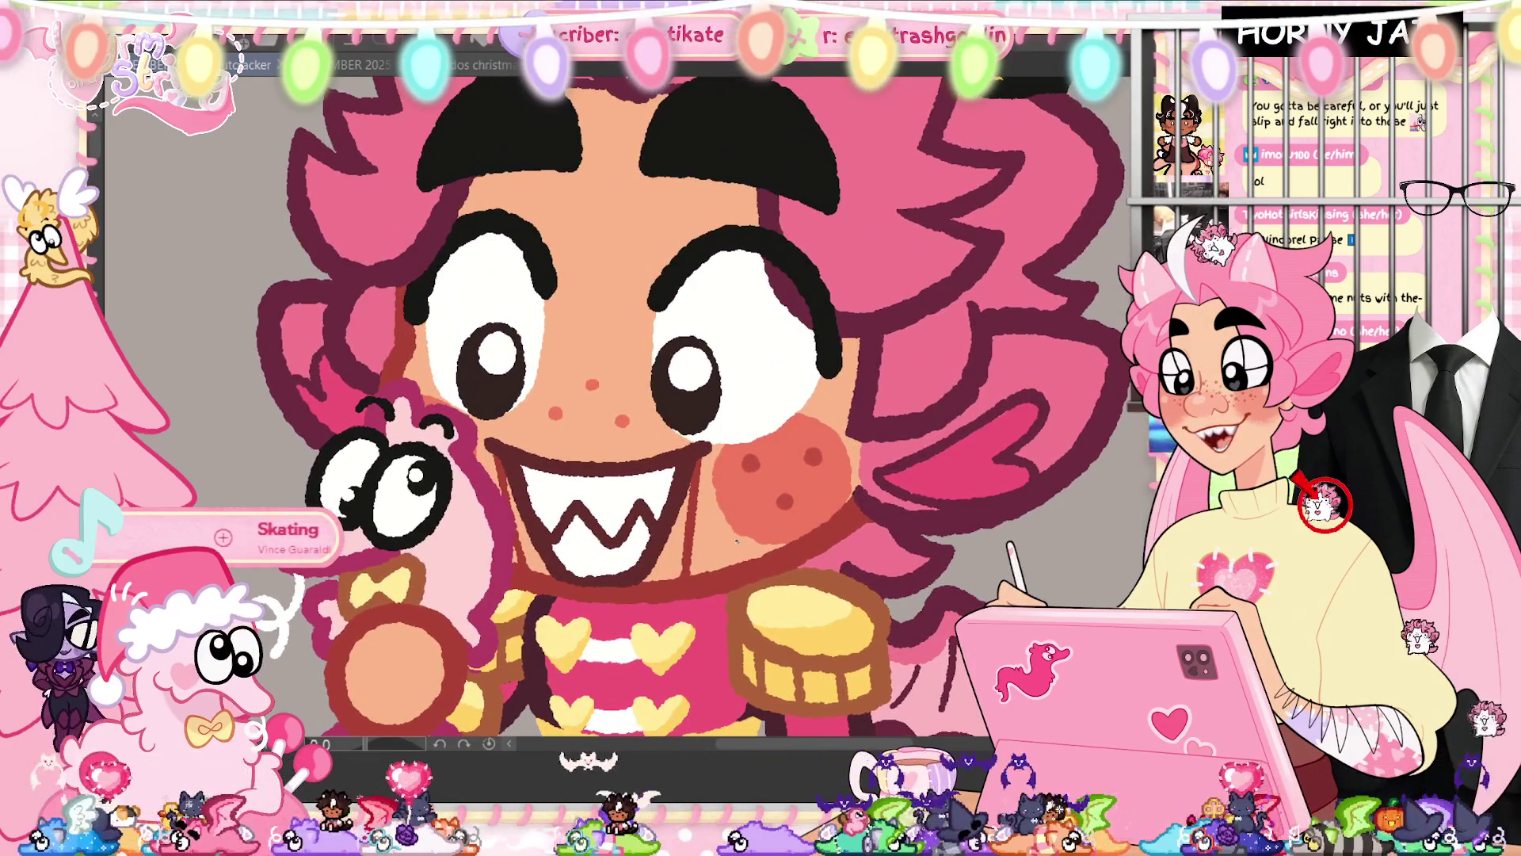
{"action": "scroll", "coordinate": [795, 602], "scroll_direction": "down", "scroll_amount": 3}
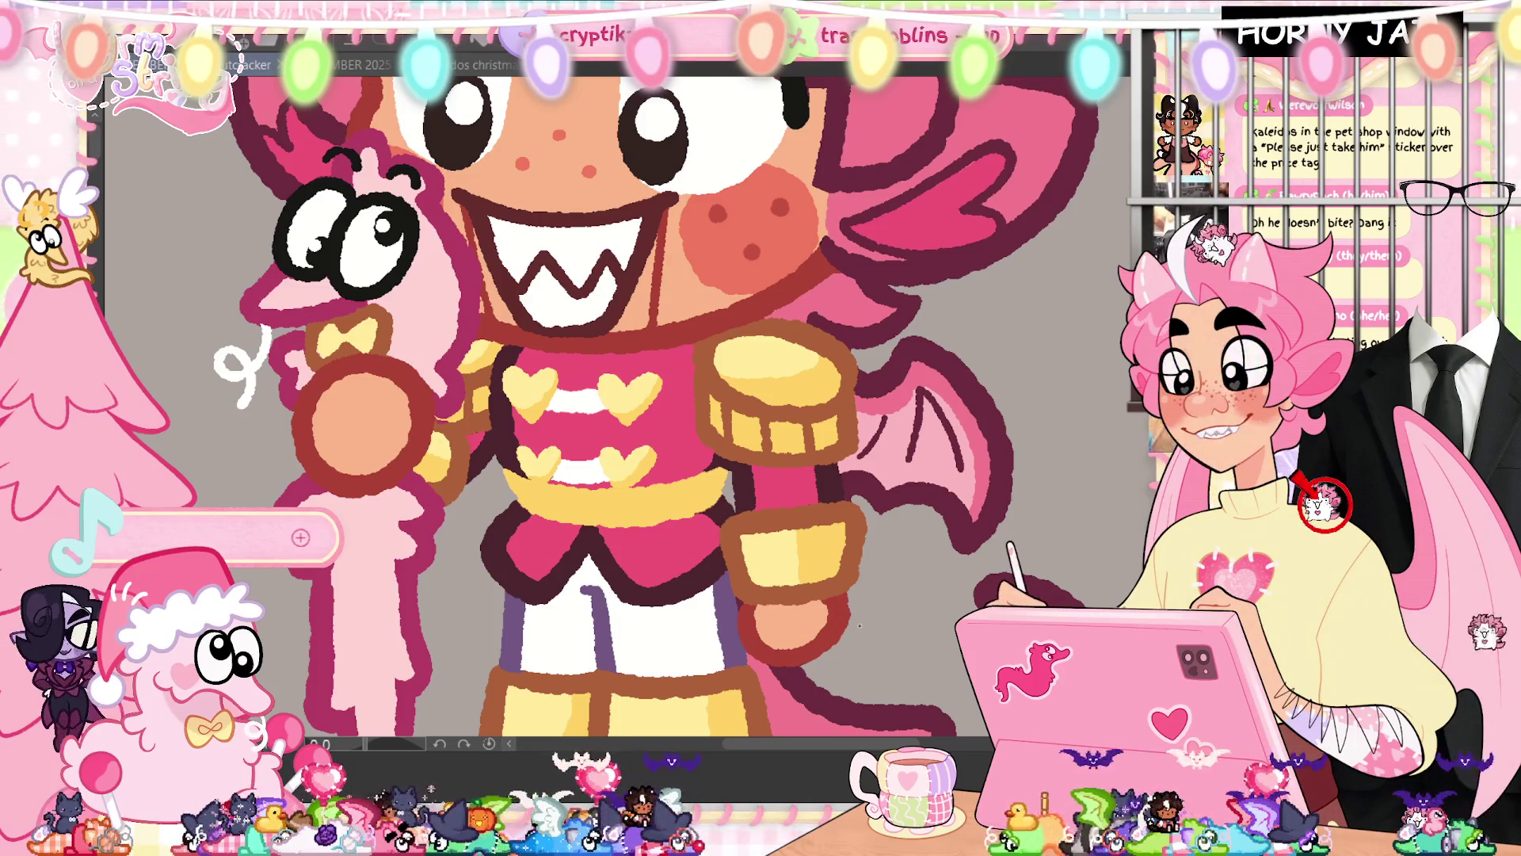
{"action": "left_click_drag", "start_coordinate": [854, 561], "coordinate": [961, 590]}
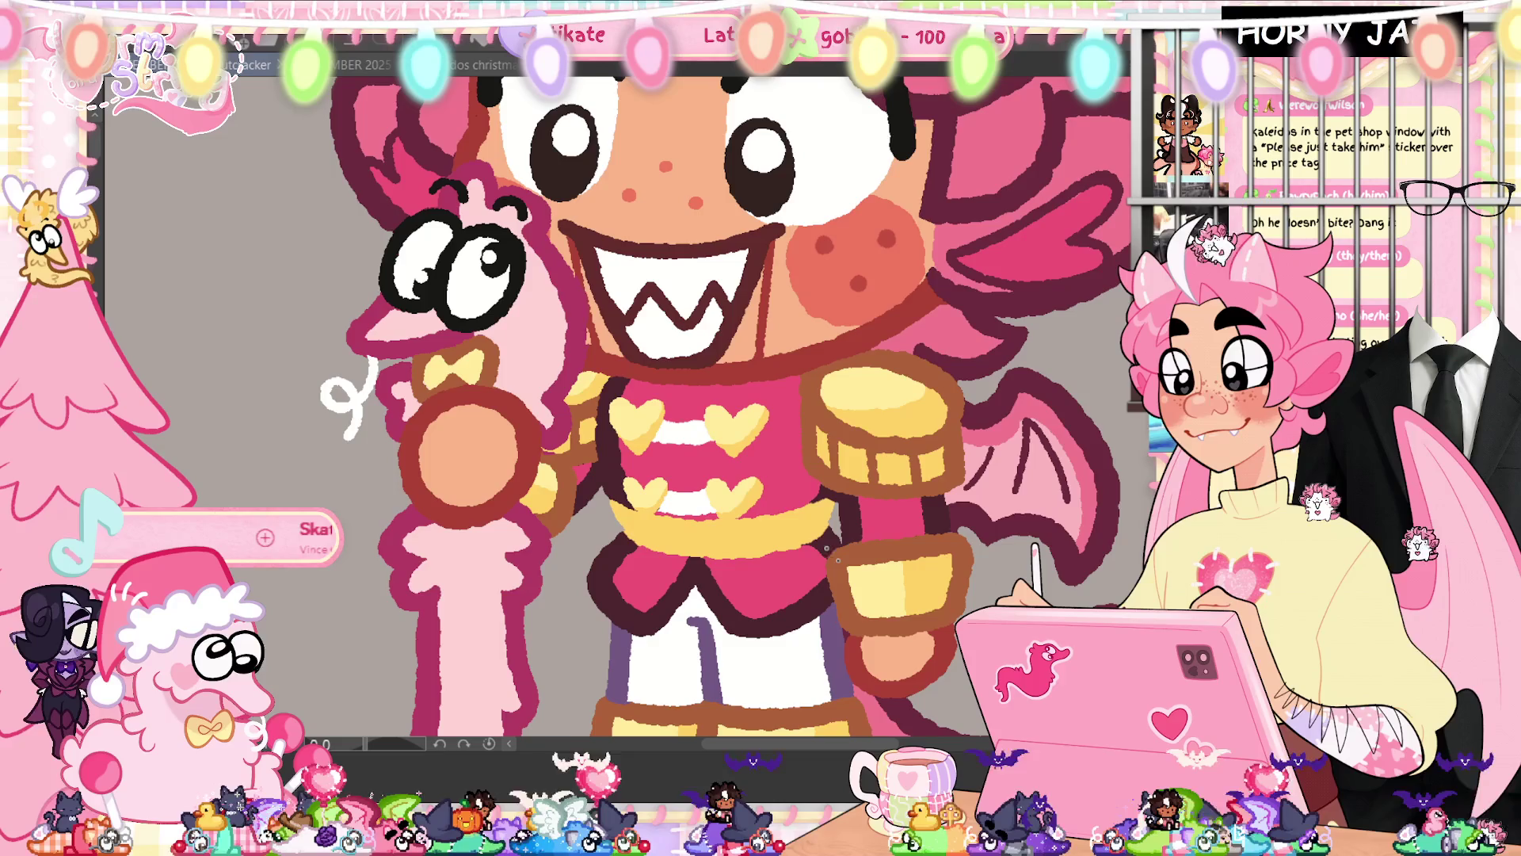
{"action": "left_click", "coordinate": [611, 556], "text": "alt"}
{"action": "left_click", "coordinate": [671, 537], "text": "alt"}
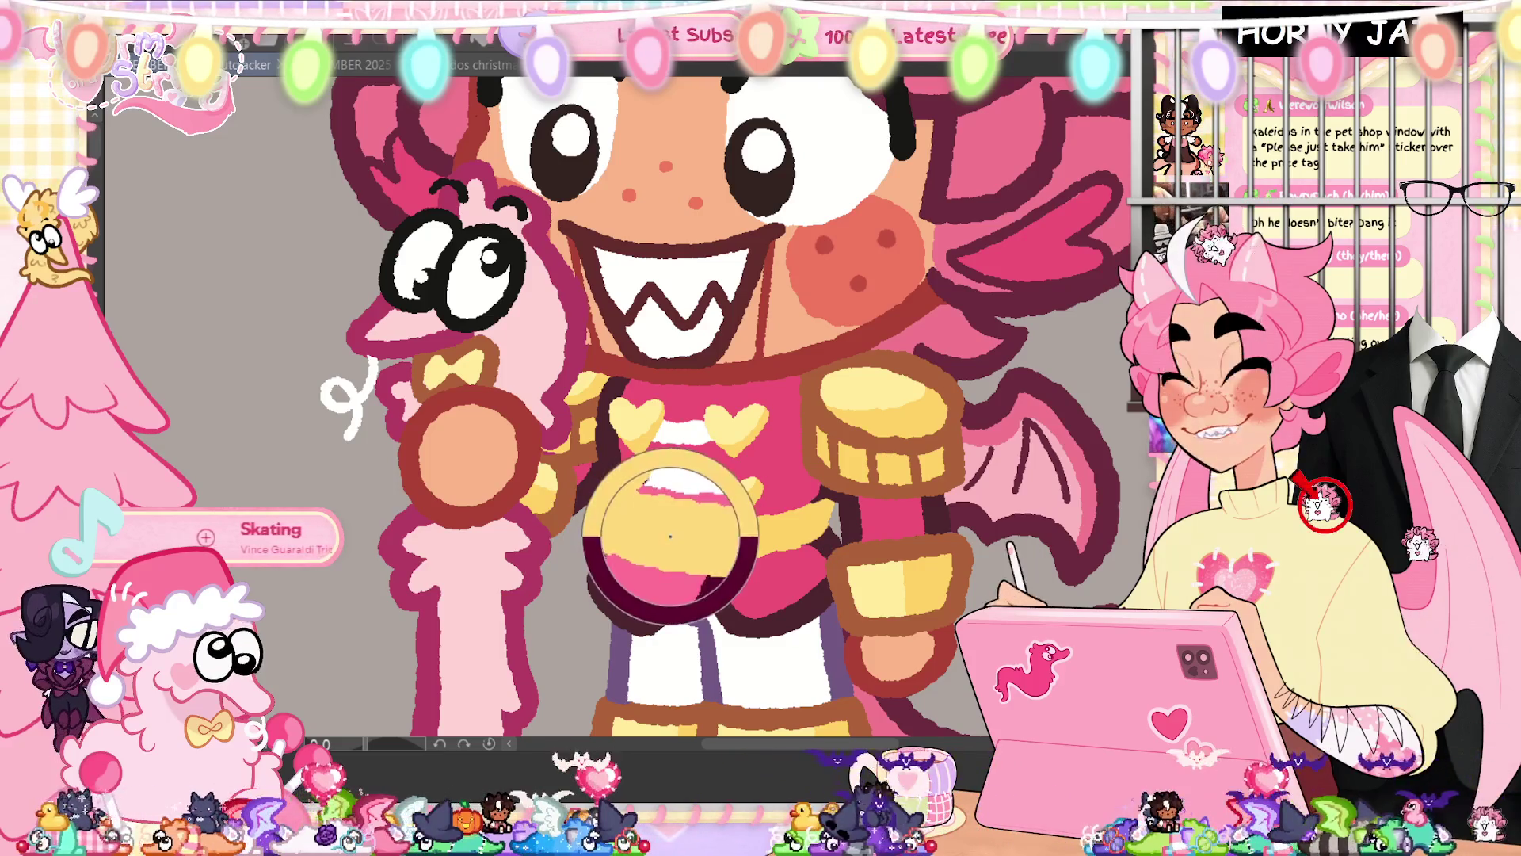
{"action": "left_click", "coordinate": [832, 524]}
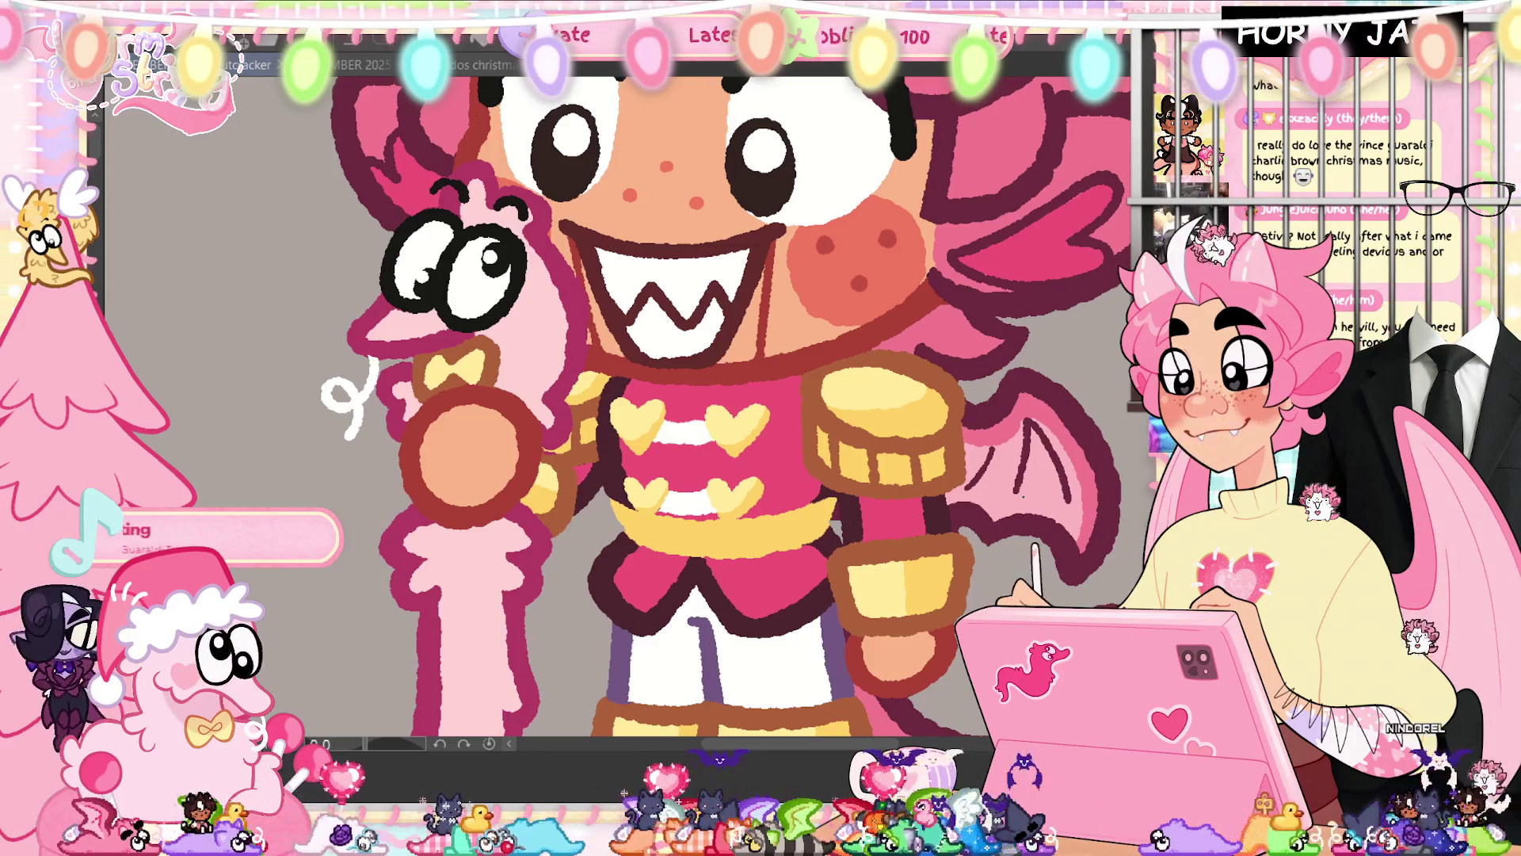
{"action": "left_click_drag", "start_coordinate": [981, 564], "coordinate": [874, 774]}
{"action": "left_click_drag", "start_coordinate": [935, 576], "coordinate": [912, 67]}
{"action": "left_click_drag", "start_coordinate": [698, 606], "coordinate": [768, 407]}
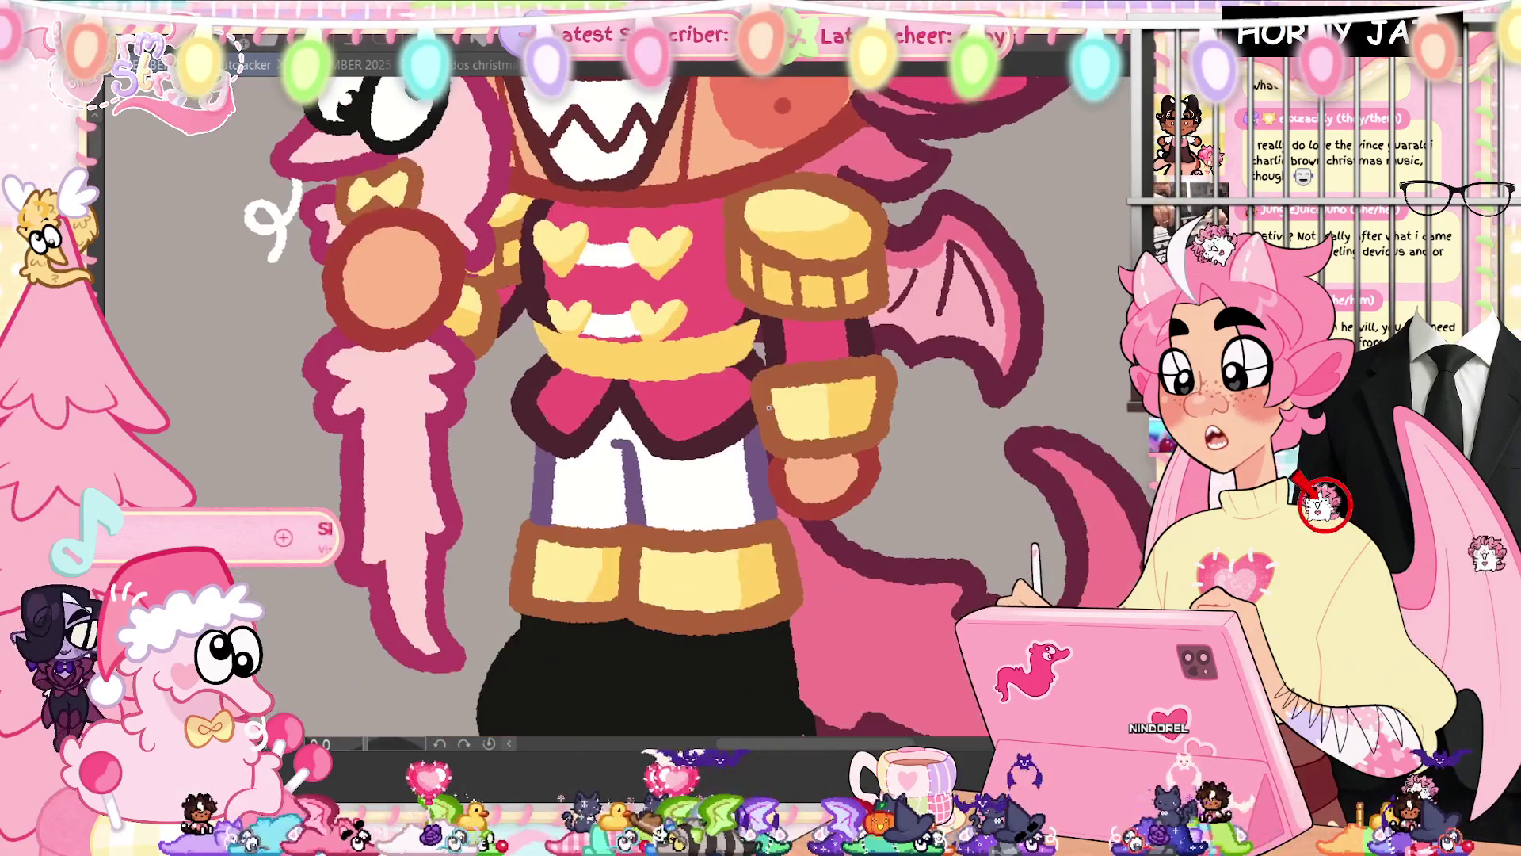
{"action": "mouse_move", "coordinate": [539, 492]}
{"action": "left_mouse_down"}
{"action": "mouse_move", "coordinate": [526, 645]}
{"action": "mouse_move", "coordinate": [713, 554]}
{"action": "mouse_move", "coordinate": [849, 549]}
{"action": "left_mouse_up"}
{"action": "scroll", "coordinate": [832, 519], "scroll_direction": "up", "scroll_amount": 5}
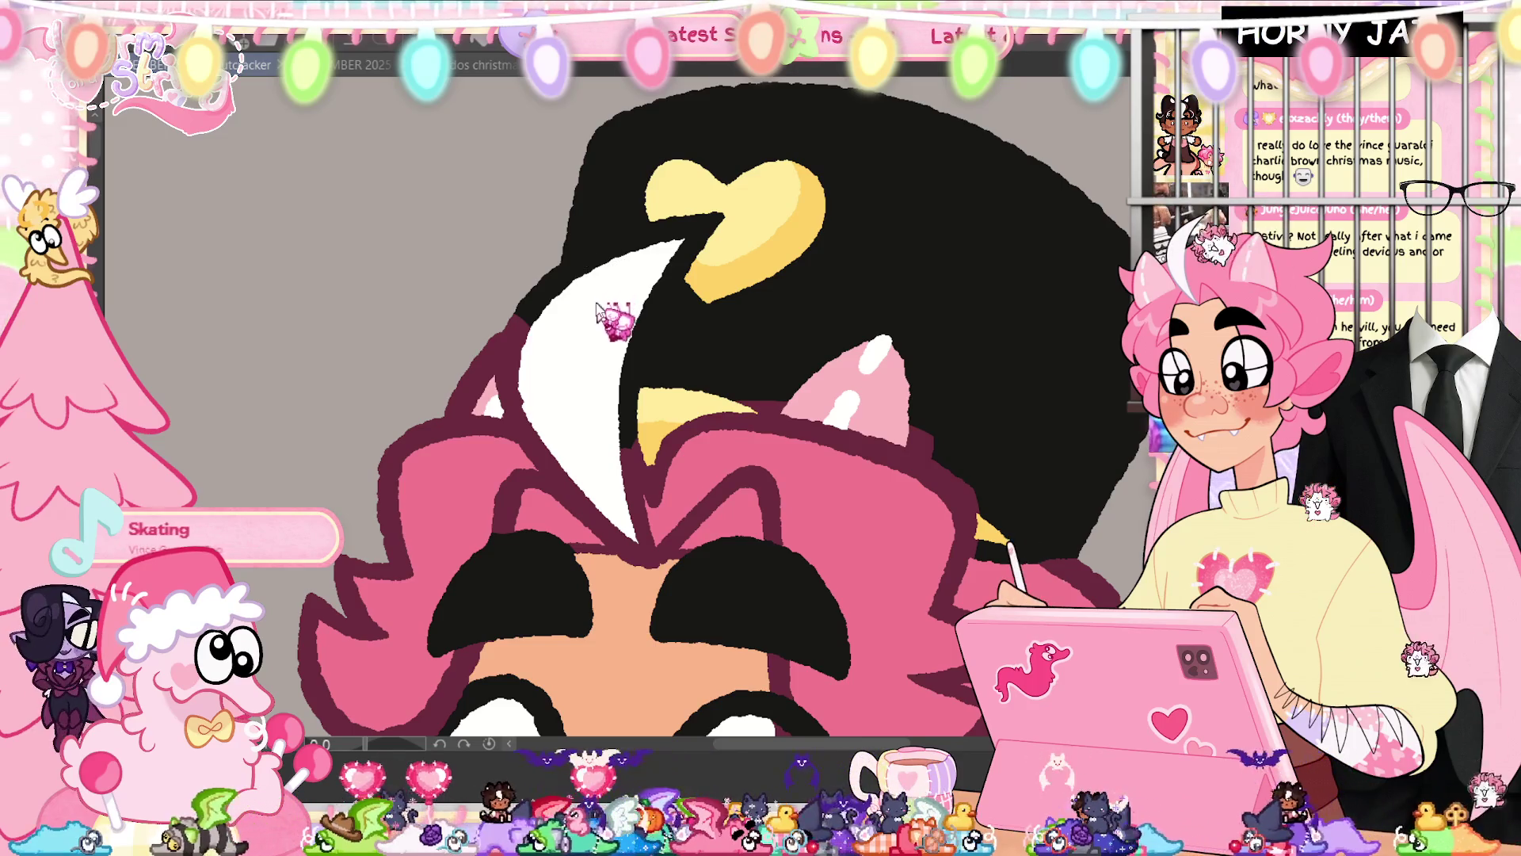
Stroke purple along the crescent plume's right, upper-left and left edges
{"action": "left_click_drag", "start_coordinate": [525, 341], "coordinate": [554, 301]}
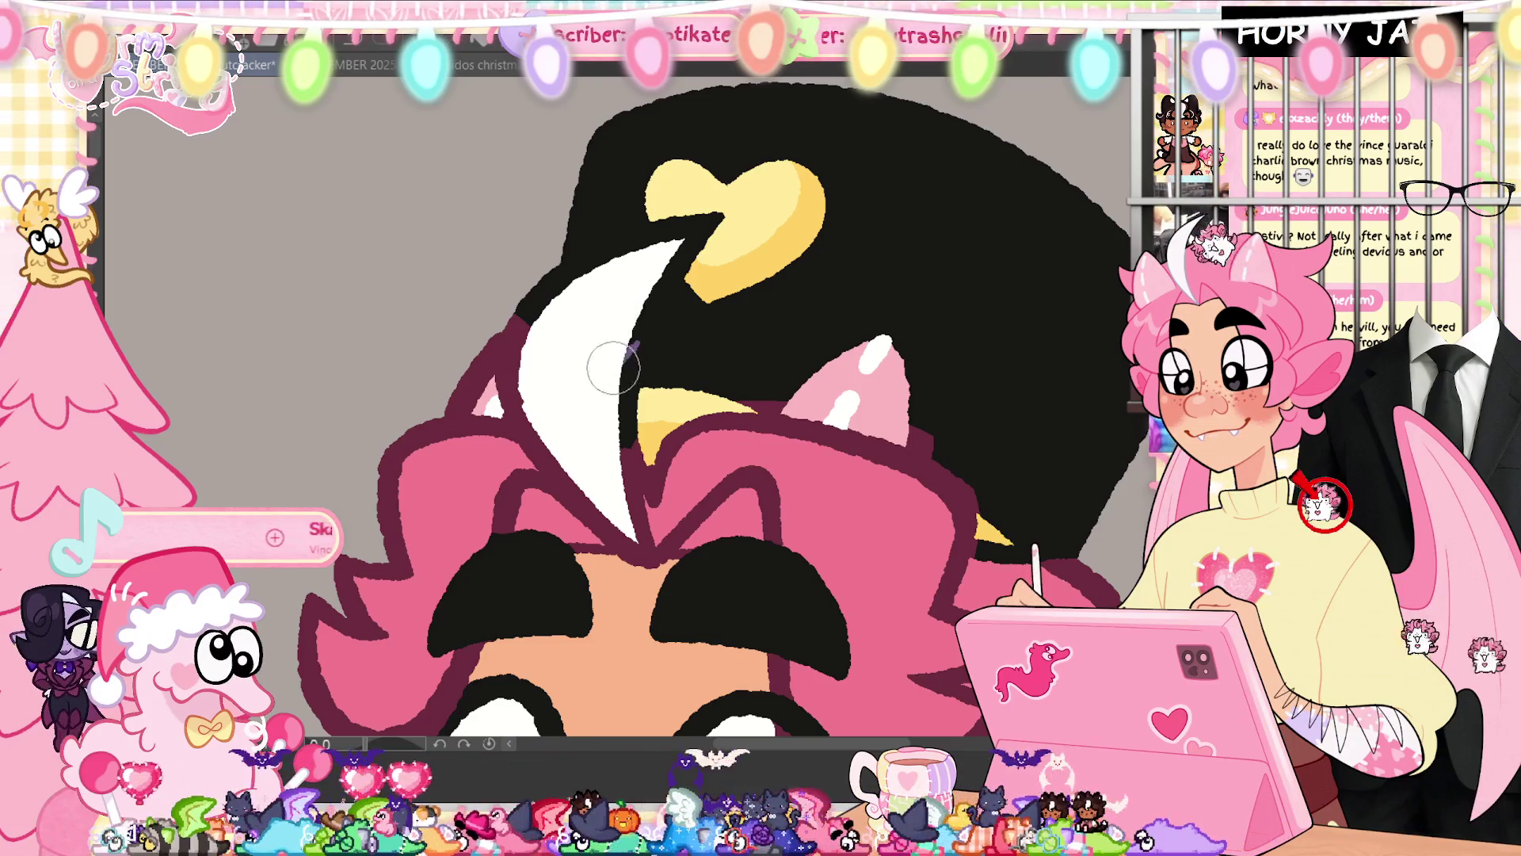
{"action": "mouse_move", "coordinate": [630, 352]}
{"action": "left_mouse_down"}
{"action": "mouse_move", "coordinate": [713, 226]}
{"action": "mouse_move", "coordinate": [630, 336]}
{"action": "left_mouse_up"}
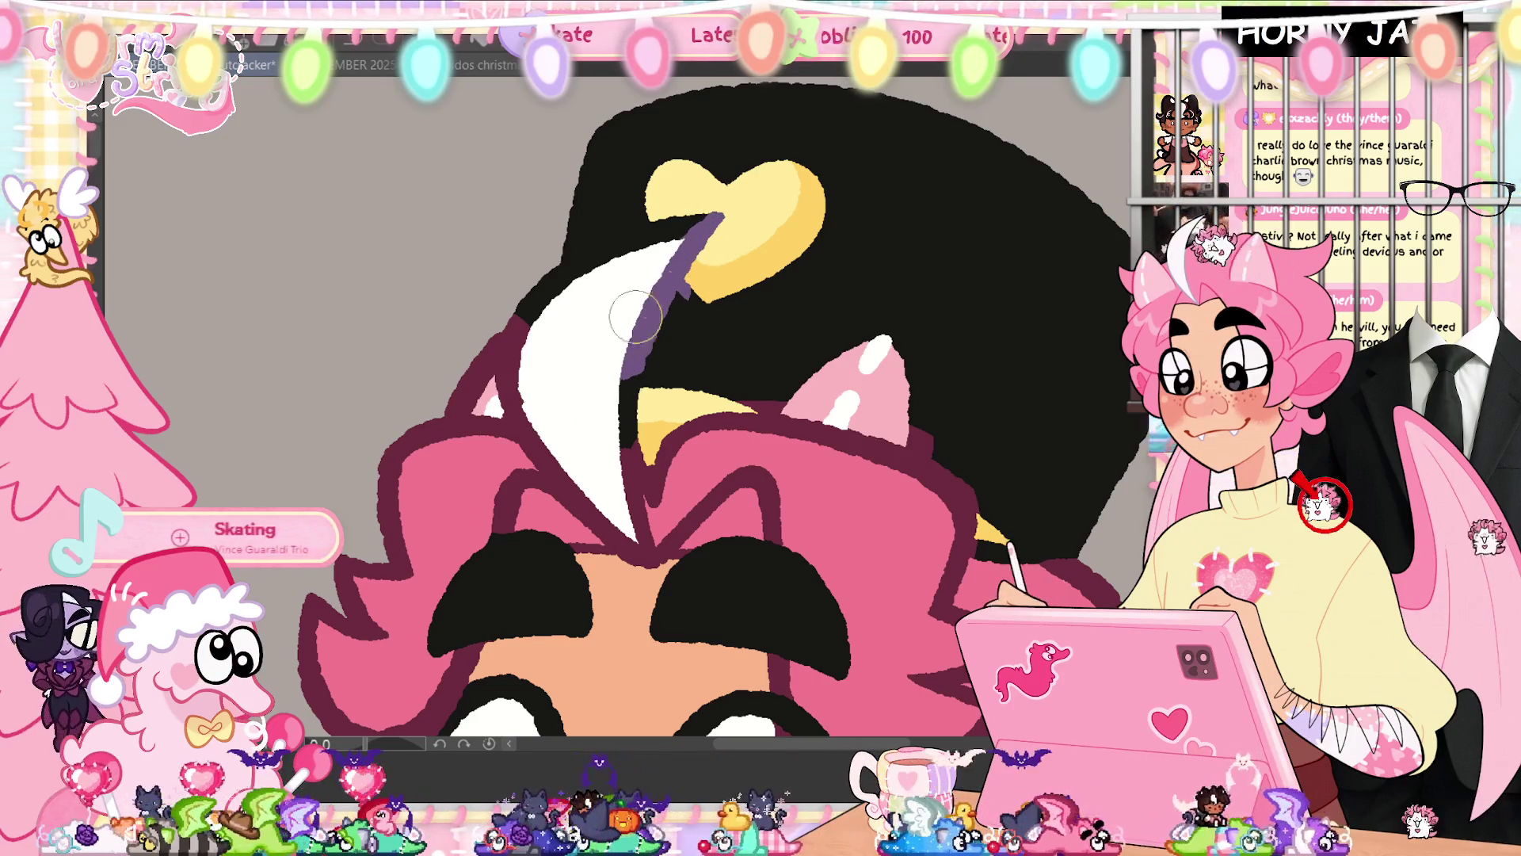
{"action": "mouse_move", "coordinate": [713, 218]}
{"action": "left_mouse_down"}
{"action": "mouse_move", "coordinate": [602, 249]}
{"action": "mouse_move", "coordinate": [527, 313]}
{"action": "left_mouse_up"}
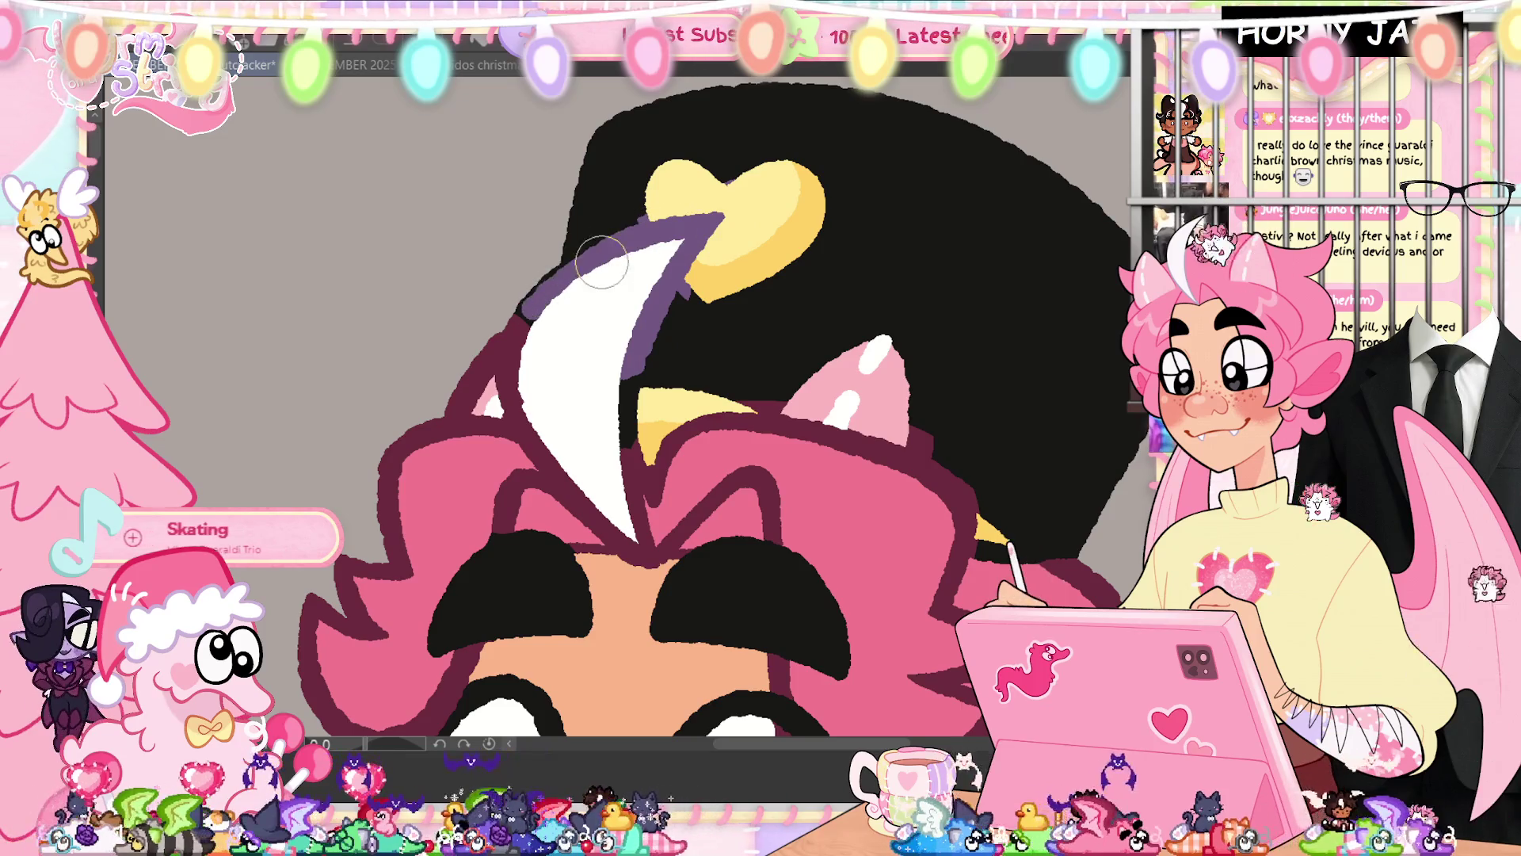
{"action": "mouse_move", "coordinate": [606, 242]}
{"action": "left_mouse_down"}
{"action": "mouse_move", "coordinate": [529, 313]}
{"action": "mouse_move", "coordinate": [531, 445]}
{"action": "left_mouse_up"}
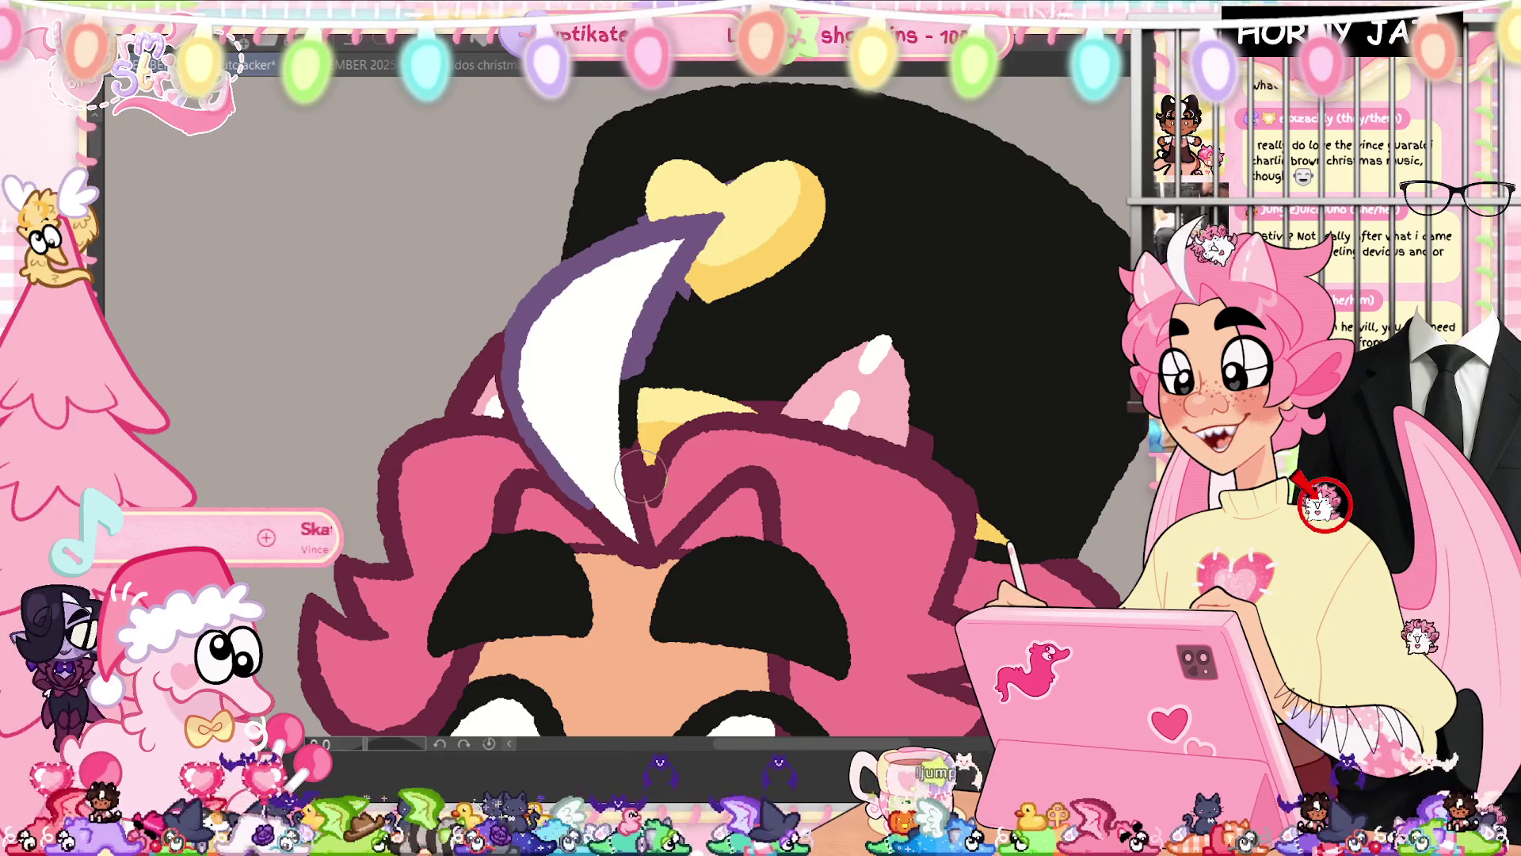
{"action": "left_click", "coordinate": [492, 70]}
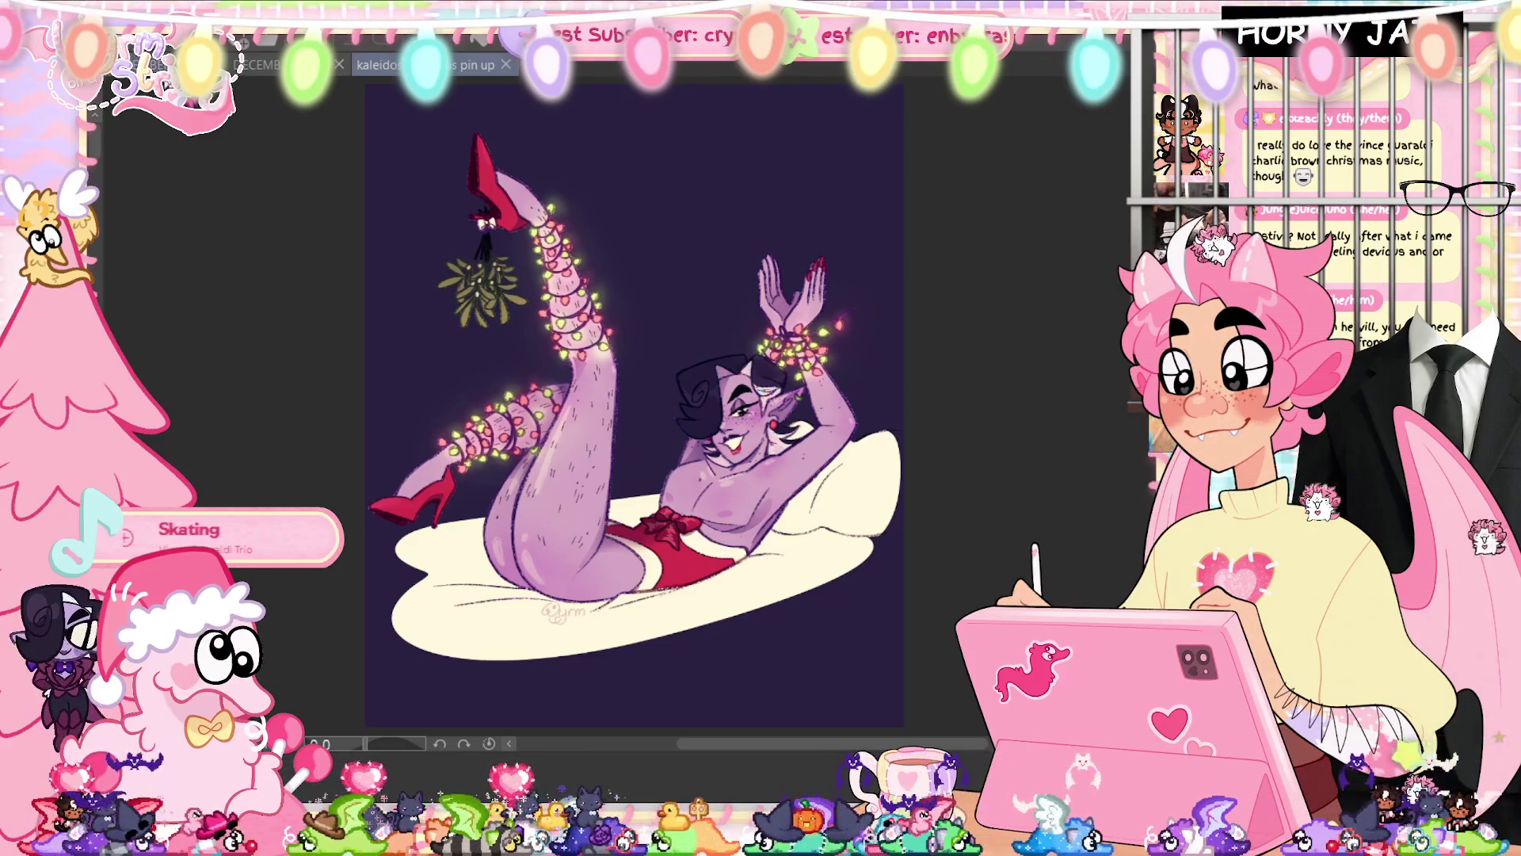
{"action": "key", "text": "ctrl+Tab"}
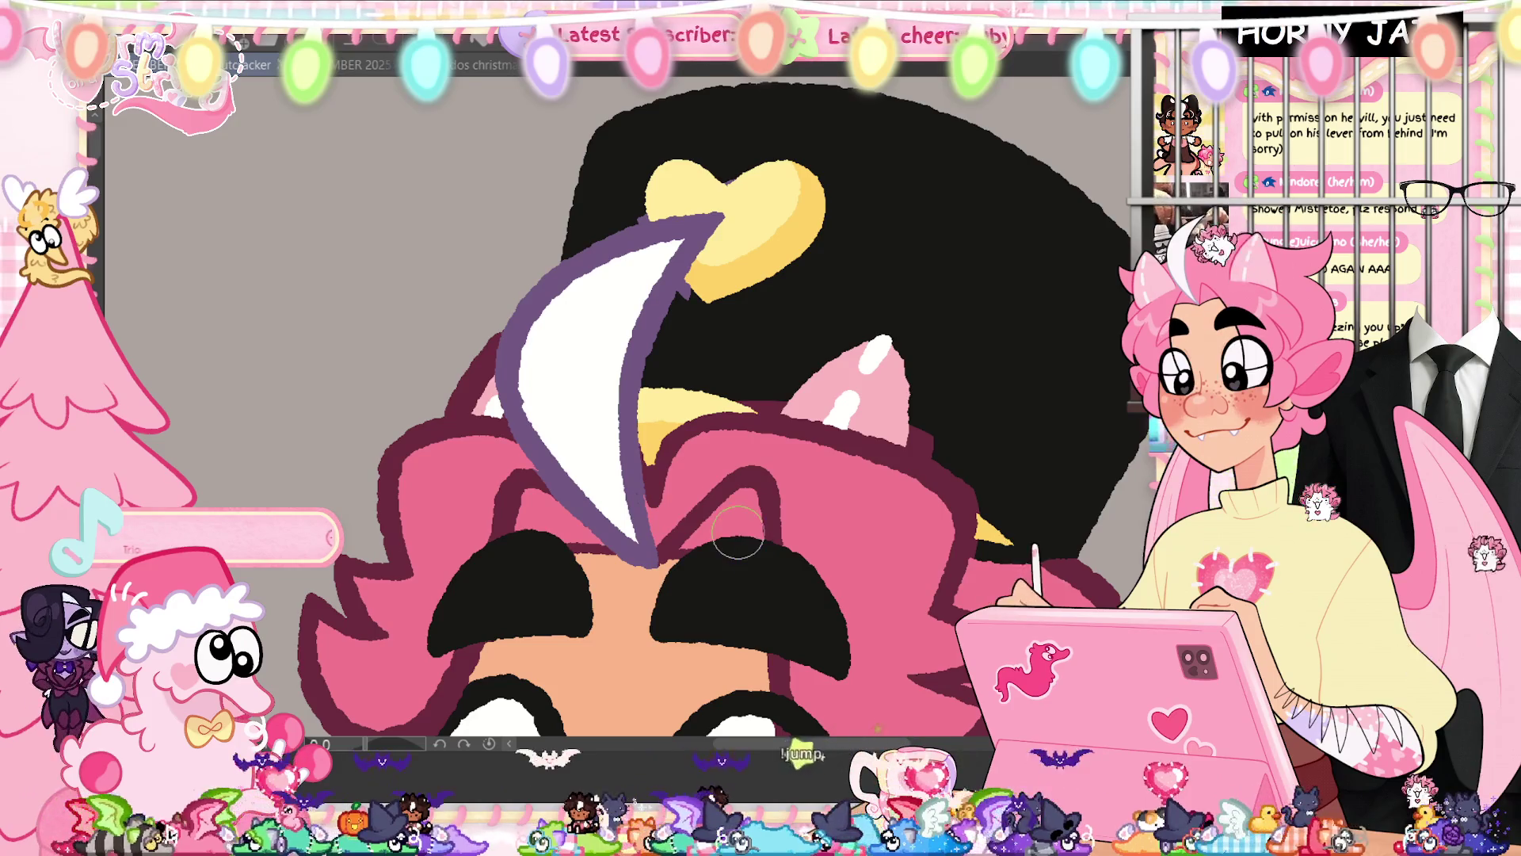
{"action": "left_click_drag", "start_coordinate": [941, 590], "coordinate": [854, 283]}
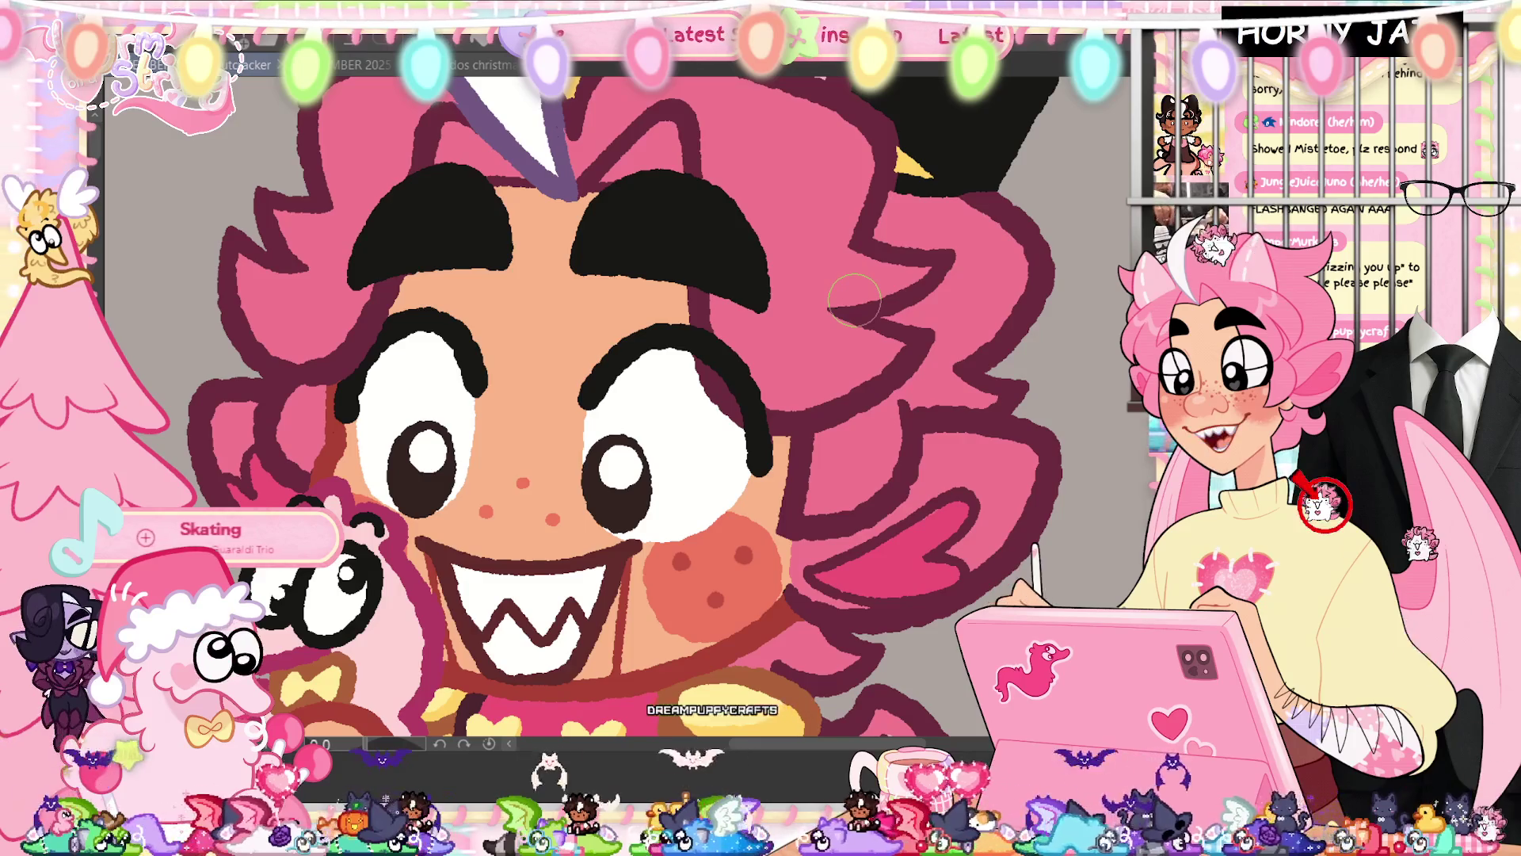
{"action": "scroll", "coordinate": [854, 300], "scroll_direction": "down", "scroll_amount": 10}
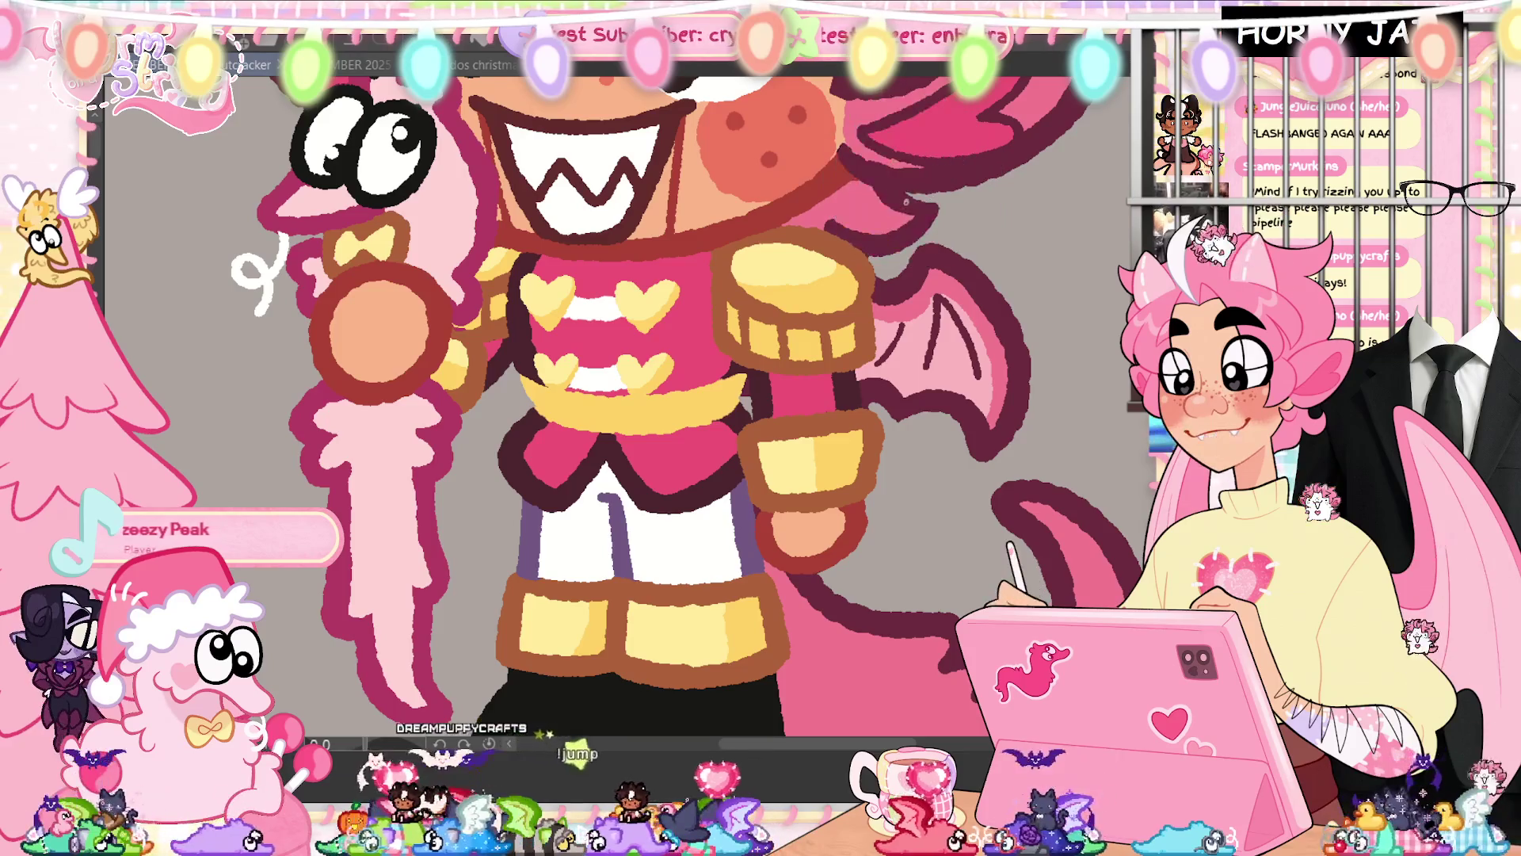
{"action": "left_click_drag", "start_coordinate": [876, 184], "coordinate": [806, 360]}
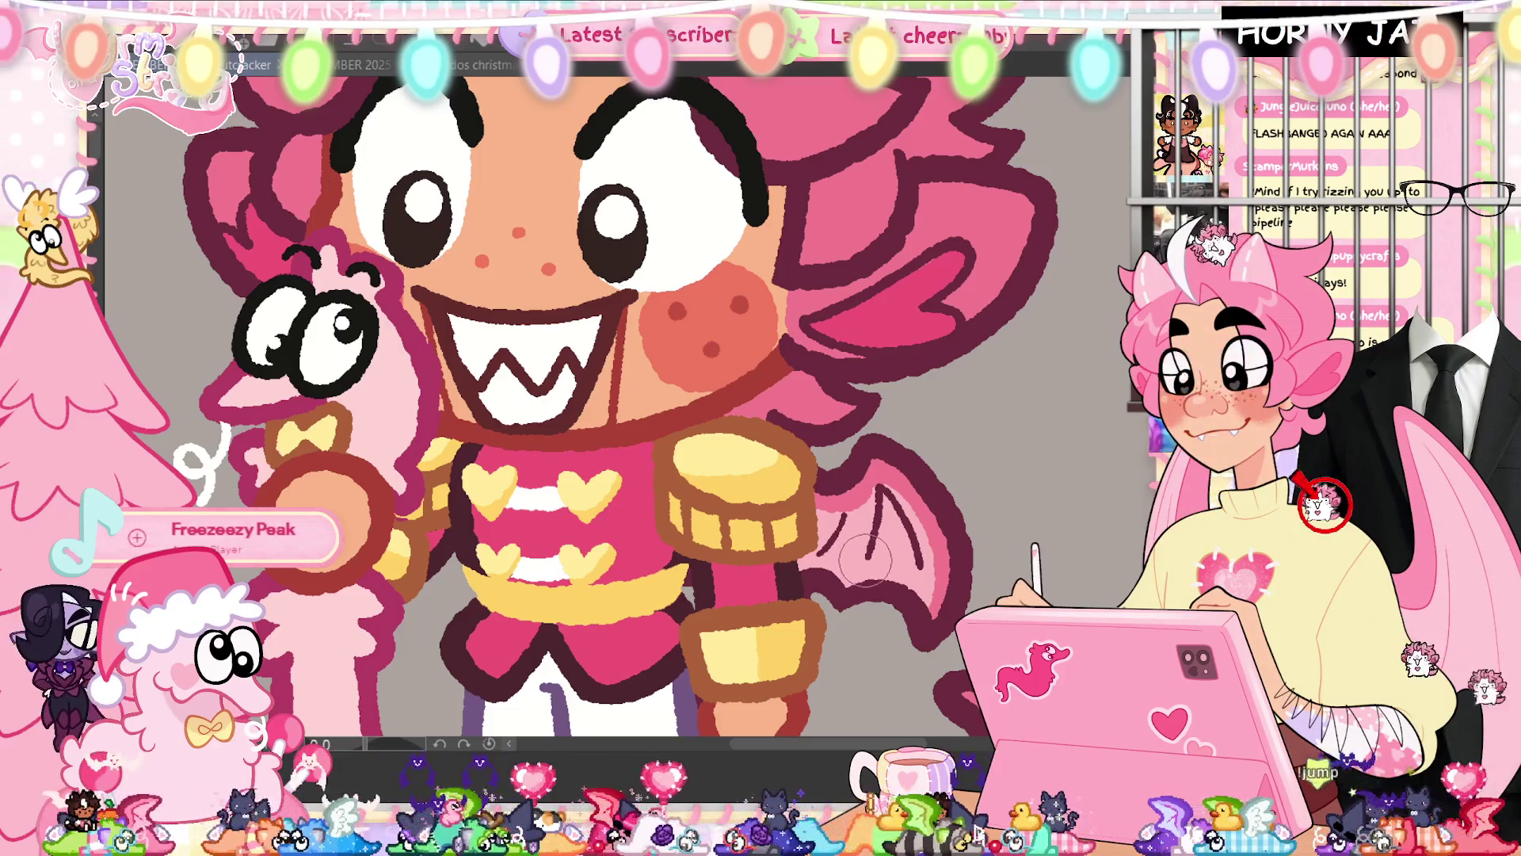
{"action": "left_click", "coordinate": [479, 64]}
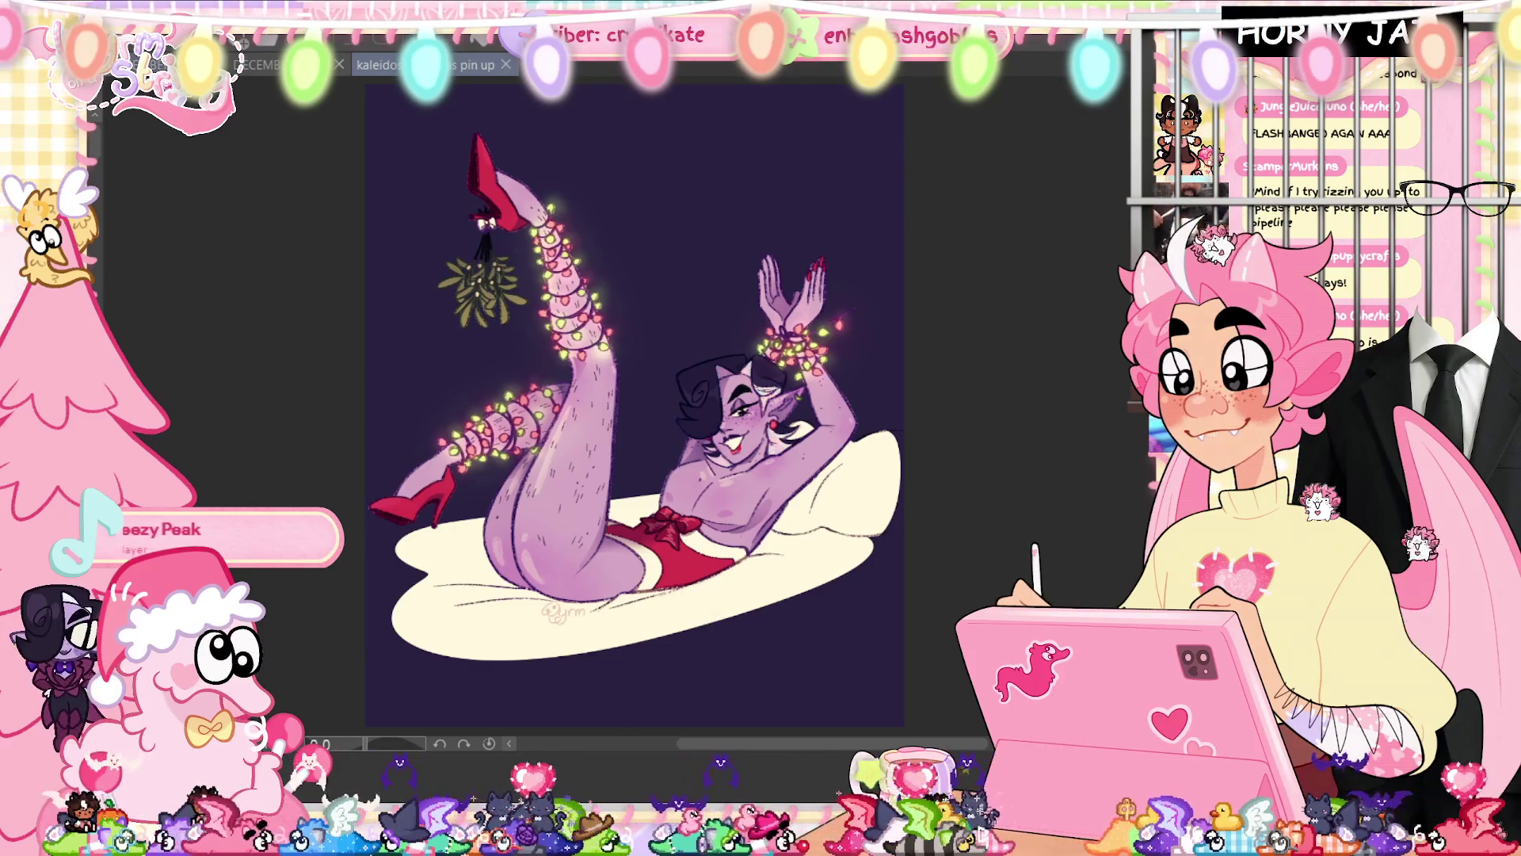
{"action": "key", "text": "ctrl+Tab"}
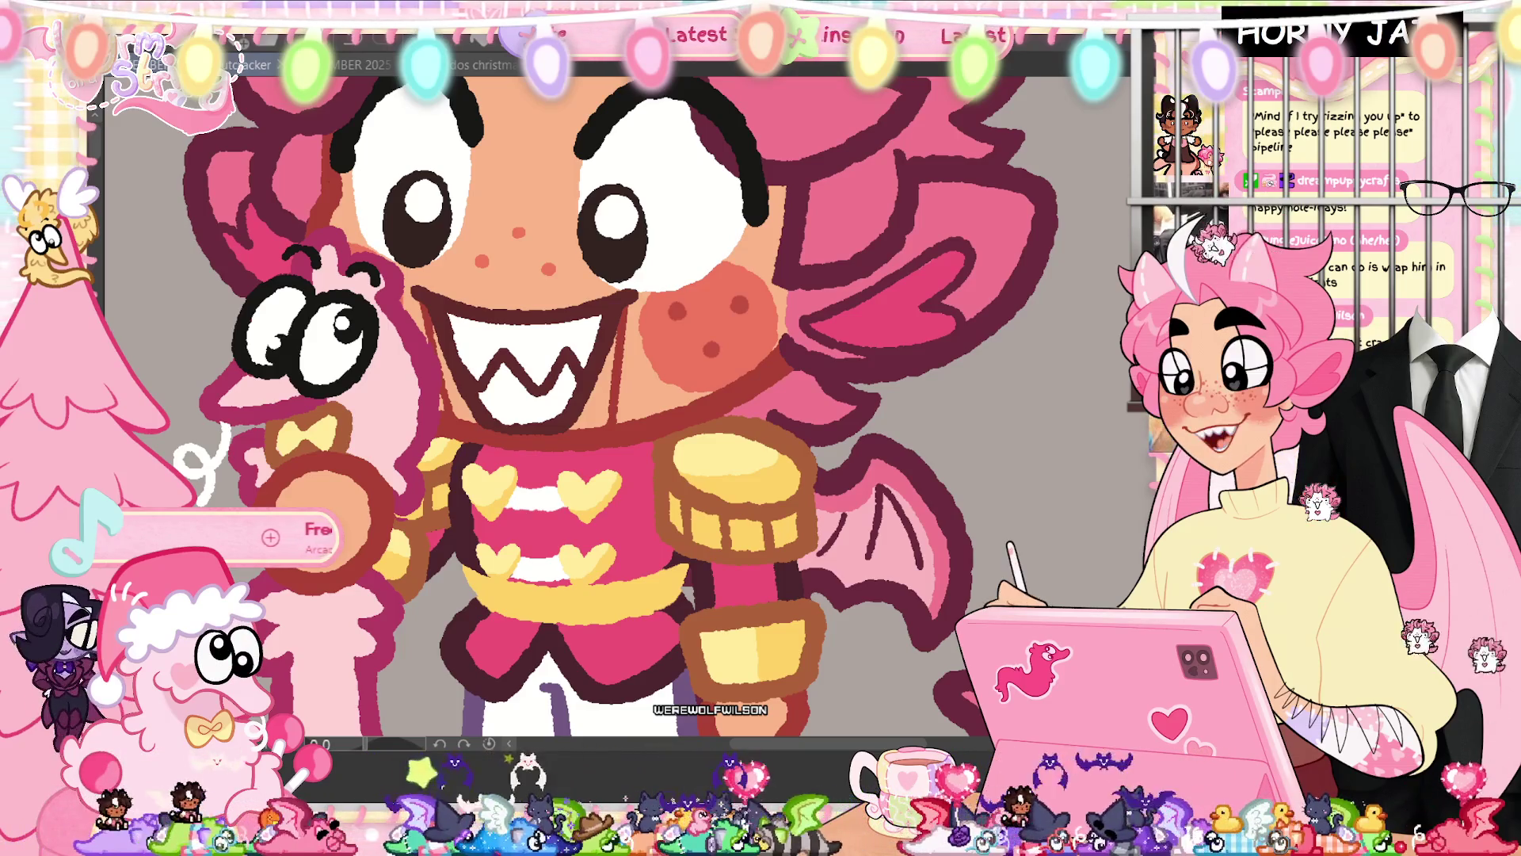
{"action": "scroll", "coordinate": [618, 412], "scroll_direction": "down", "scroll_amount": 5}
{"action": "scroll", "coordinate": [618, 412], "scroll_direction": "up", "scroll_amount": 3}
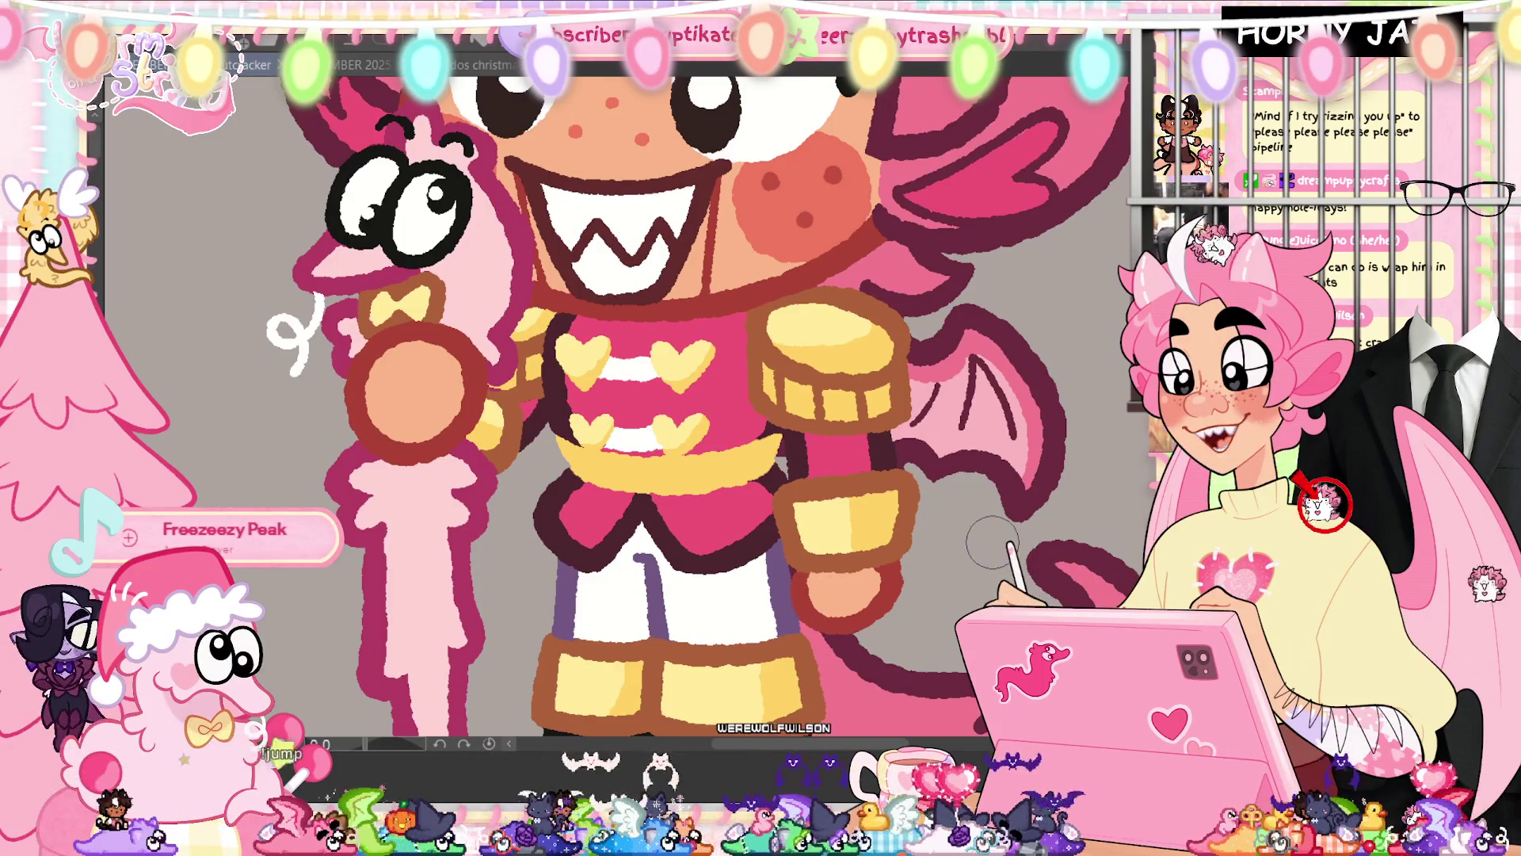
{"action": "scroll", "coordinate": [992, 544], "scroll_direction": "down", "scroll_amount": 1}
{"action": "scroll", "coordinate": [982, 448], "scroll_direction": "up", "scroll_amount": 6}
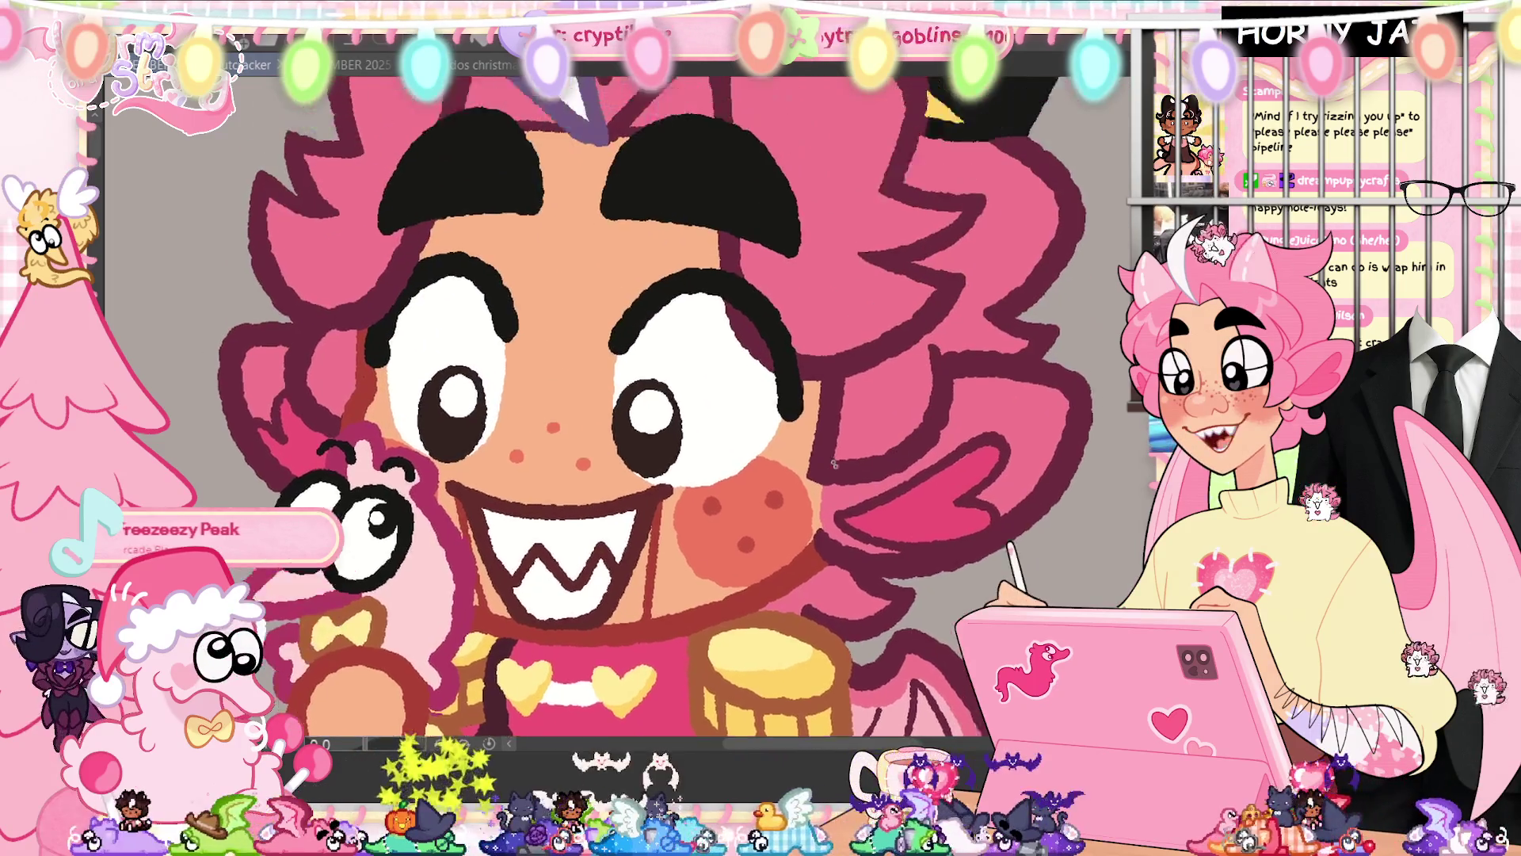
{"action": "scroll", "coordinate": [982, 447], "scroll_direction": "up", "scroll_amount": 3}
{"action": "scroll", "coordinate": [872, 444], "scroll_direction": "down", "scroll_amount": 3}
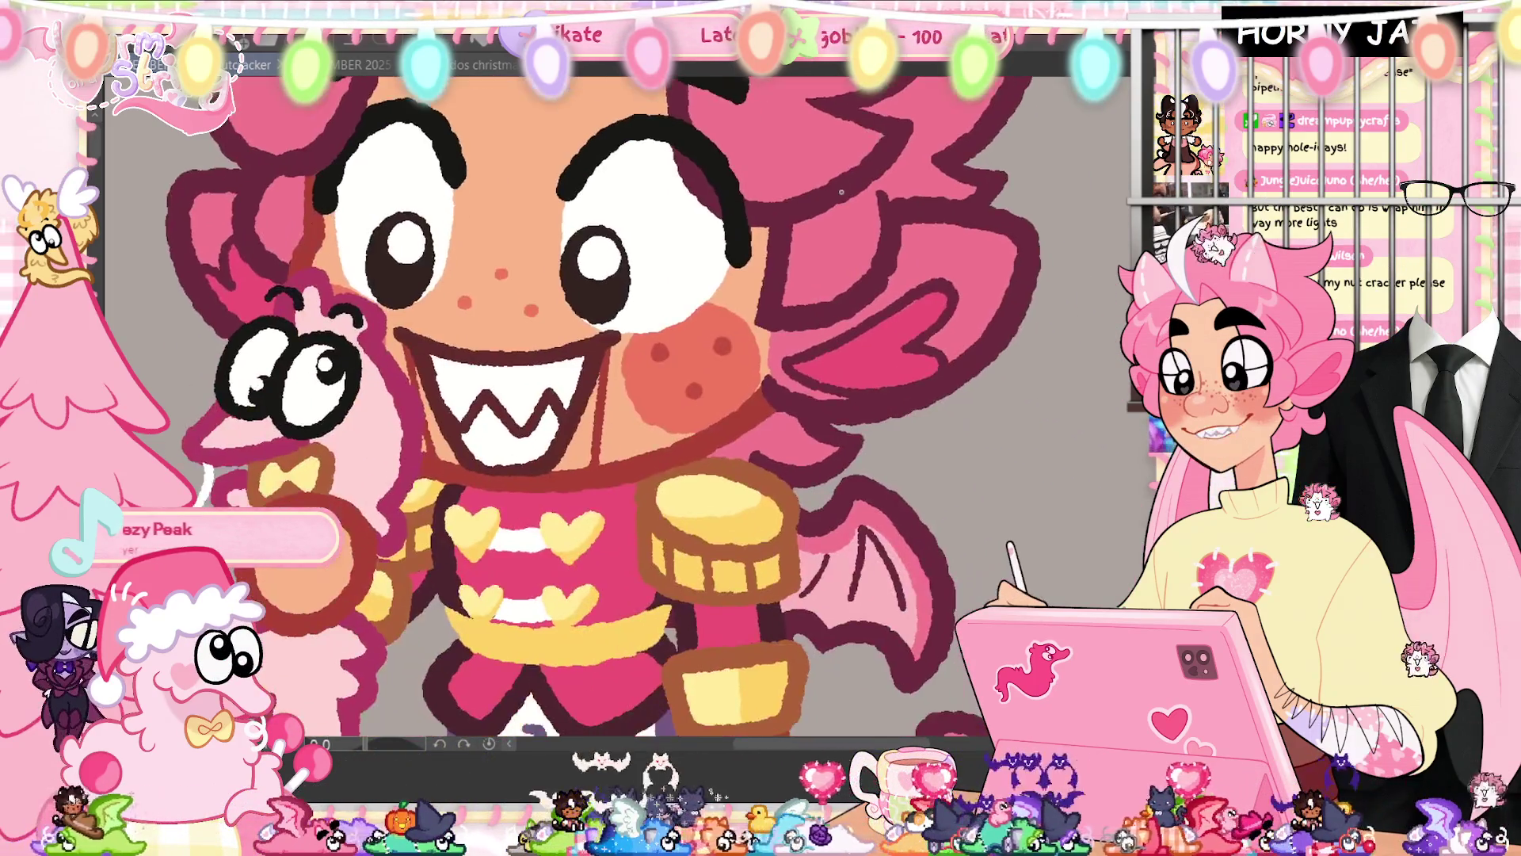
{"action": "scroll", "coordinate": [773, 442], "scroll_direction": "up", "scroll_amount": 1}
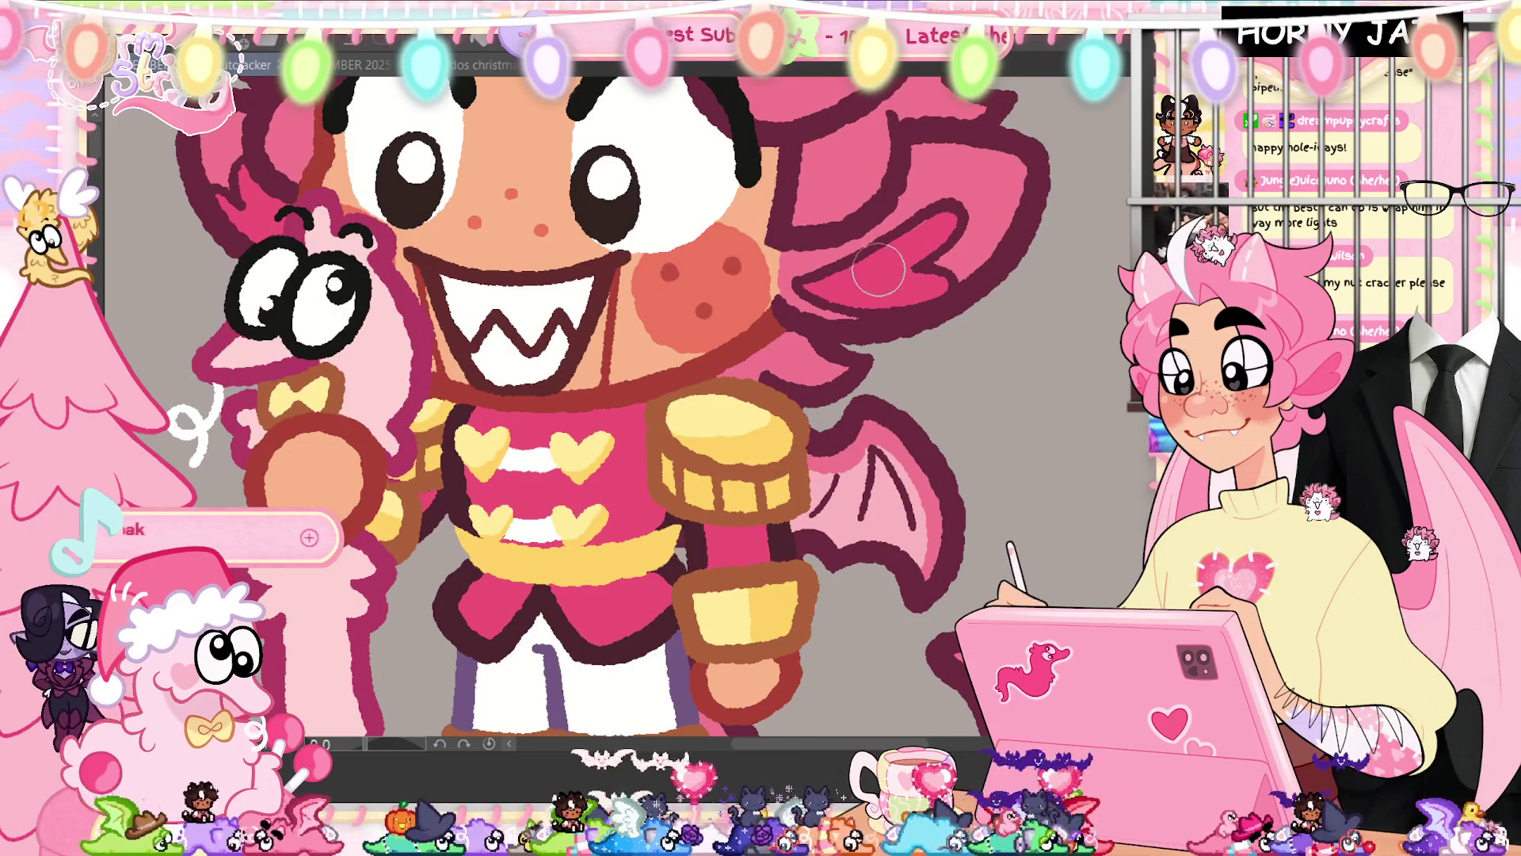
{"action": "scroll", "coordinate": [860, 620], "scroll_direction": "up", "scroll_amount": 4}
{"action": "scroll", "coordinate": [860, 620], "scroll_direction": "up", "scroll_amount": 3}
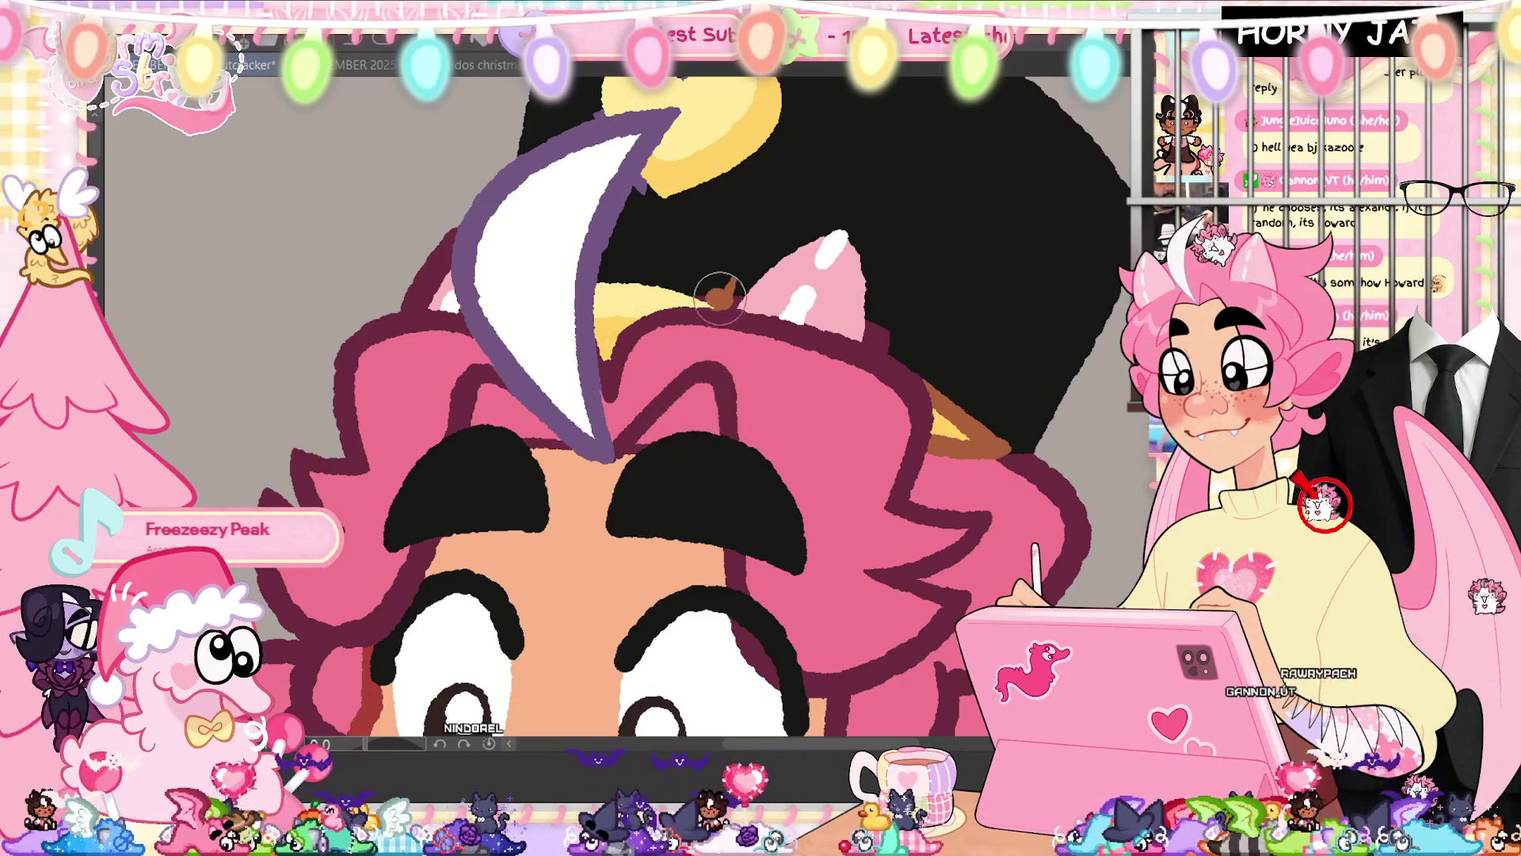
Outline the yellow hat band and the gold heart badge in brown
{"action": "mouse_move", "coordinate": [732, 306]}
{"action": "left_mouse_down"}
{"action": "mouse_move", "coordinate": [741, 289]}
{"action": "mouse_move", "coordinate": [689, 279]}
{"action": "mouse_move", "coordinate": [700, 272]}
{"action": "mouse_move", "coordinate": [640, 277]}
{"action": "left_mouse_up"}
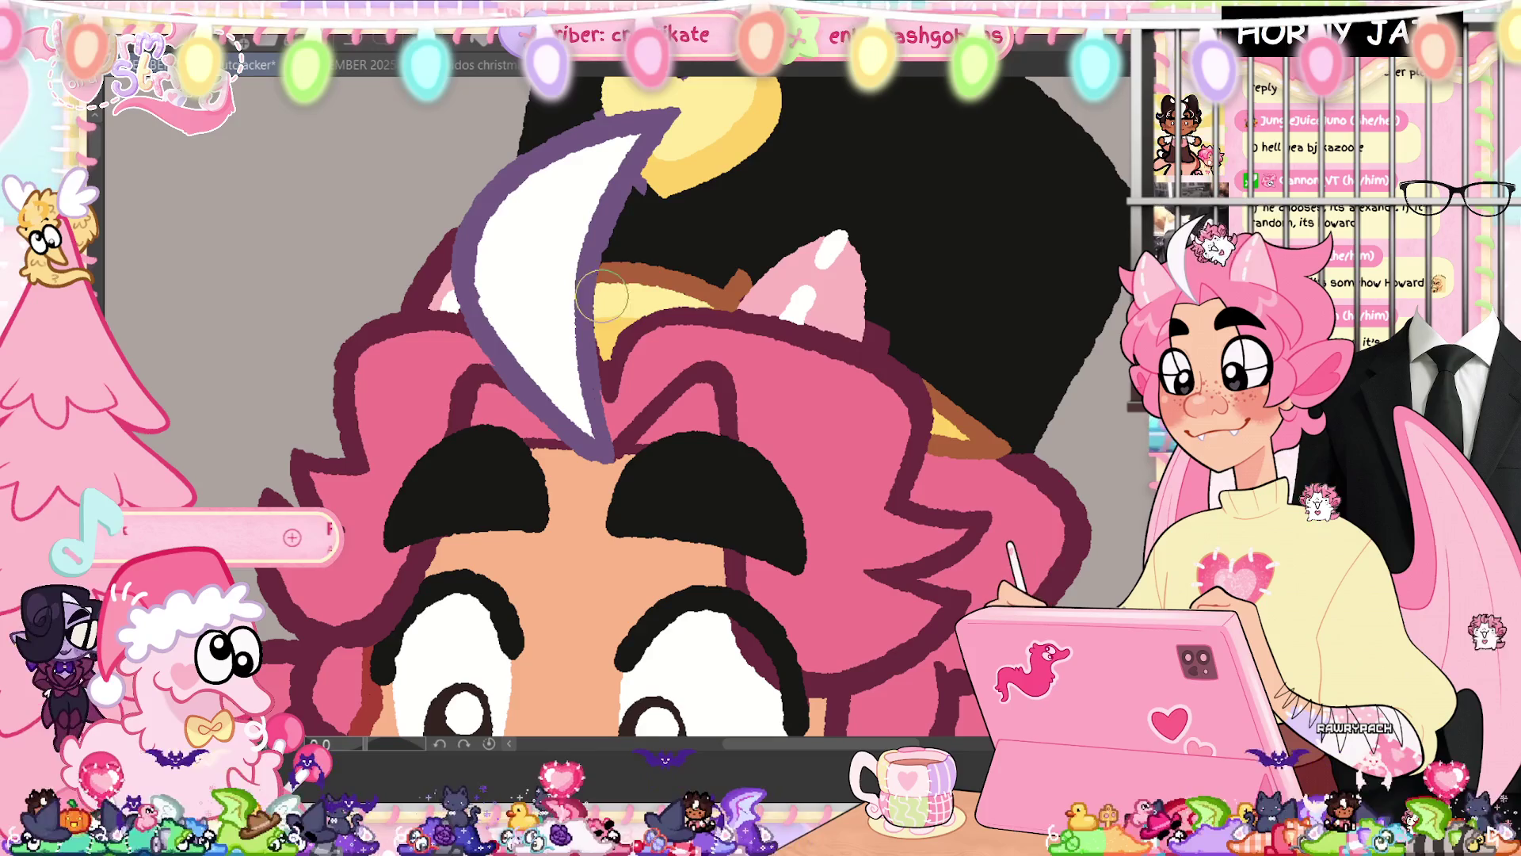
{"action": "scroll", "coordinate": [732, 442], "scroll_direction": "up", "scroll_amount": 3}
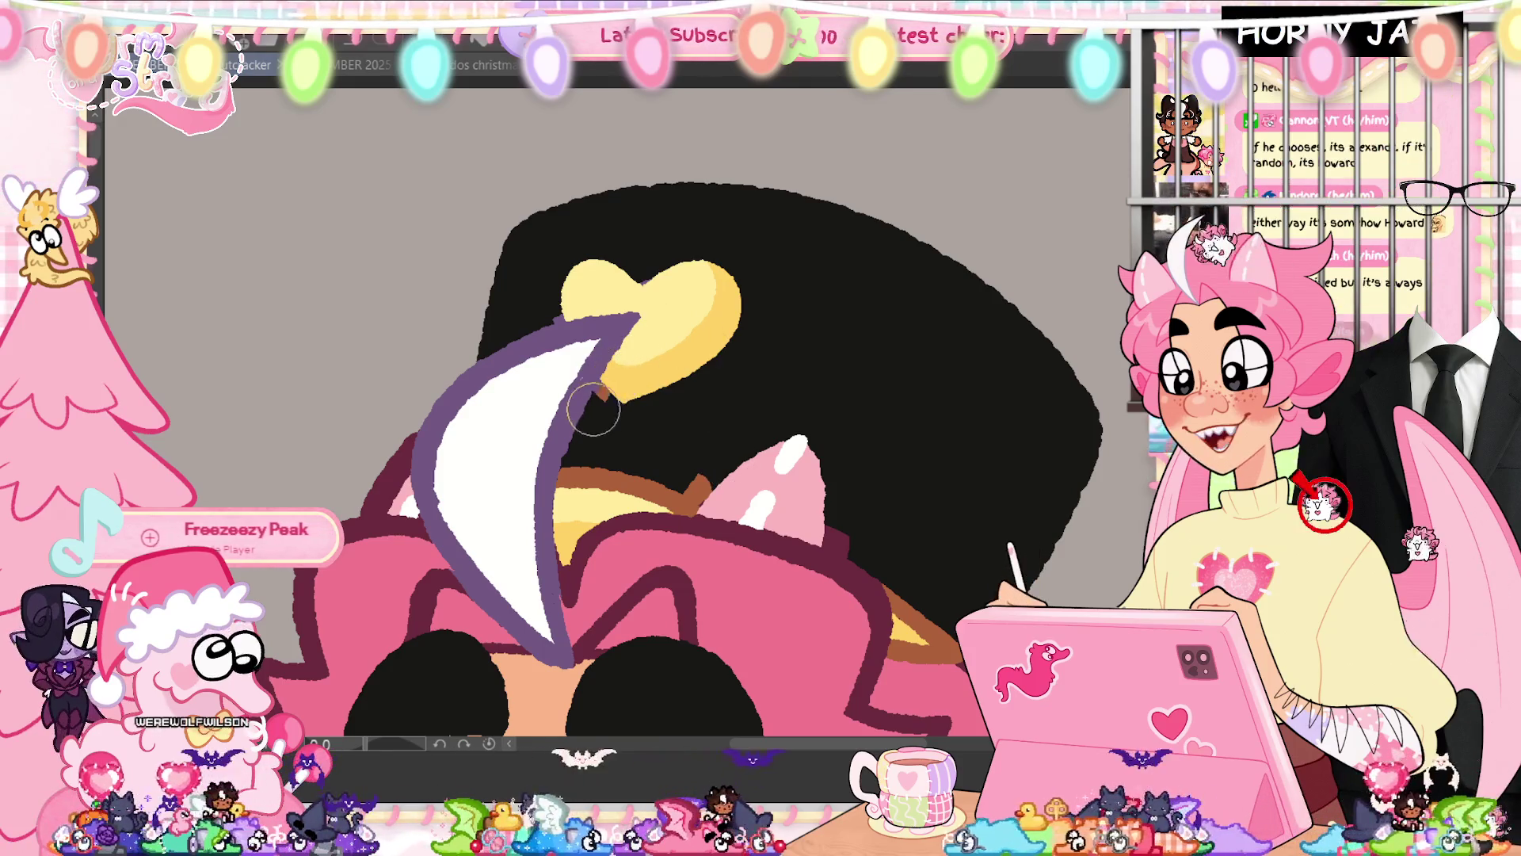
{"action": "left_click_drag", "start_coordinate": [613, 384], "coordinate": [607, 417]}
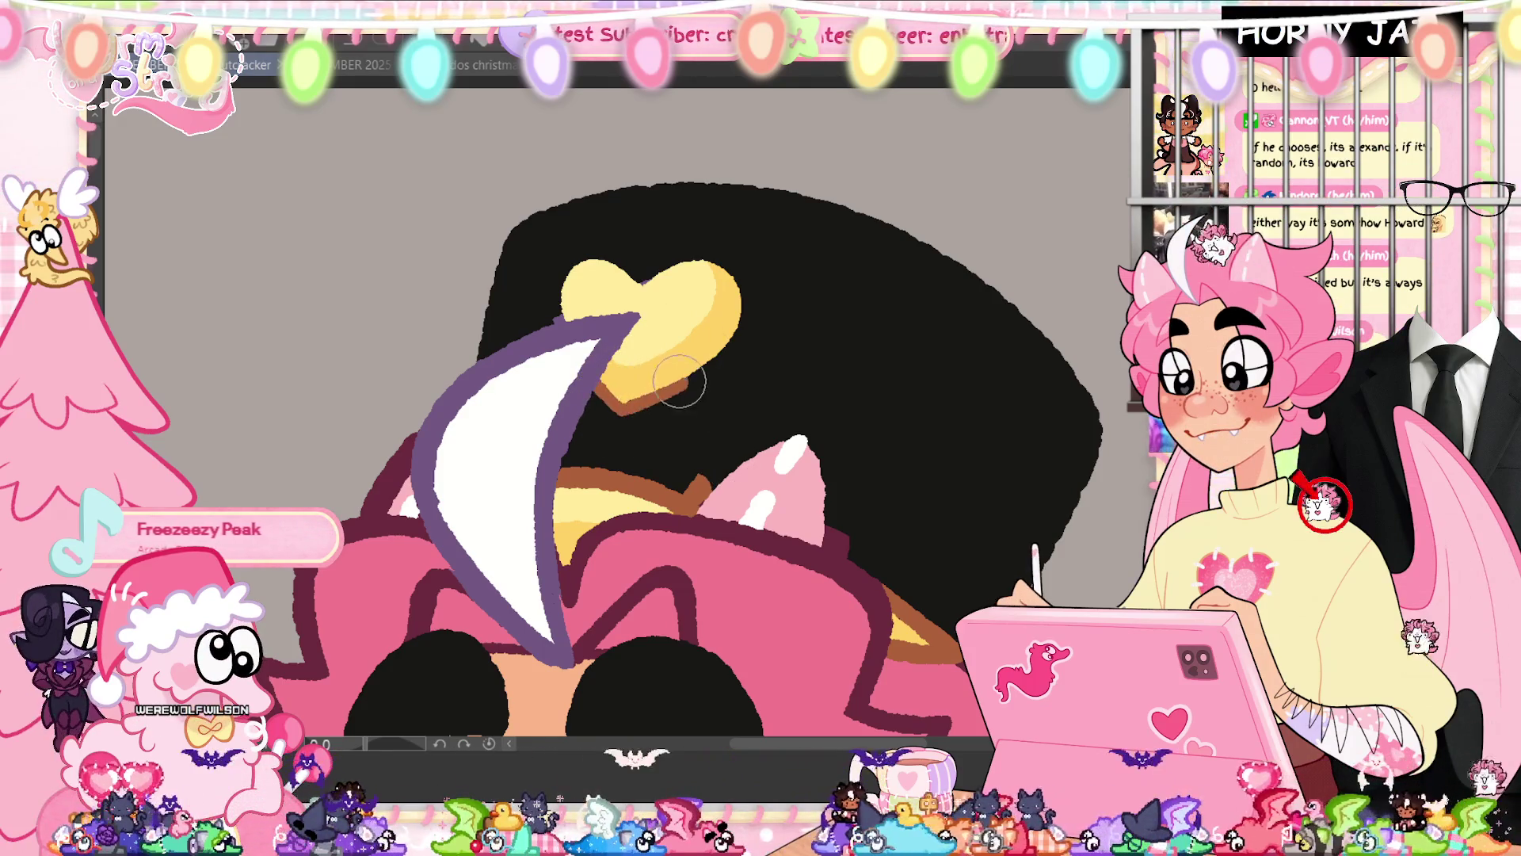
{"action": "left_click_drag", "start_coordinate": [679, 382], "coordinate": [741, 310]}
{"action": "mouse_move", "coordinate": [667, 266]}
{"action": "left_mouse_down"}
{"action": "mouse_move", "coordinate": [599, 252]}
{"action": "mouse_move", "coordinate": [570, 266]}
{"action": "mouse_move", "coordinate": [564, 308]}
{"action": "mouse_move", "coordinate": [545, 315]}
{"action": "left_mouse_up"}
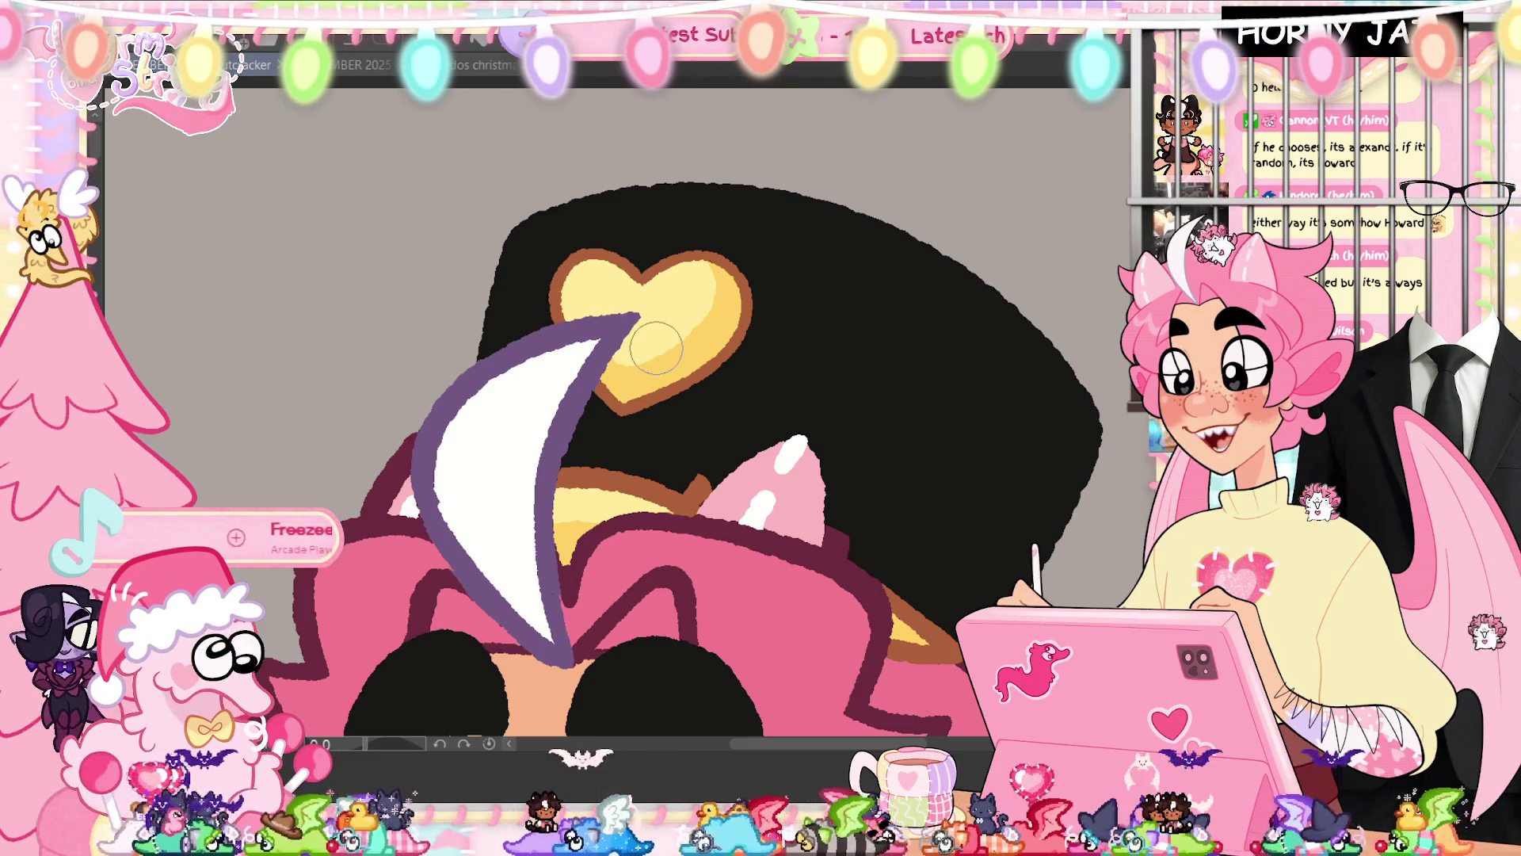
Edge the pink ear's top in dark magenta and dot a white highlight on it
{"action": "left_click_drag", "start_coordinate": [851, 584], "coordinate": [773, 521]}
{"action": "left_click_drag", "start_coordinate": [757, 630], "coordinate": [785, 354]}
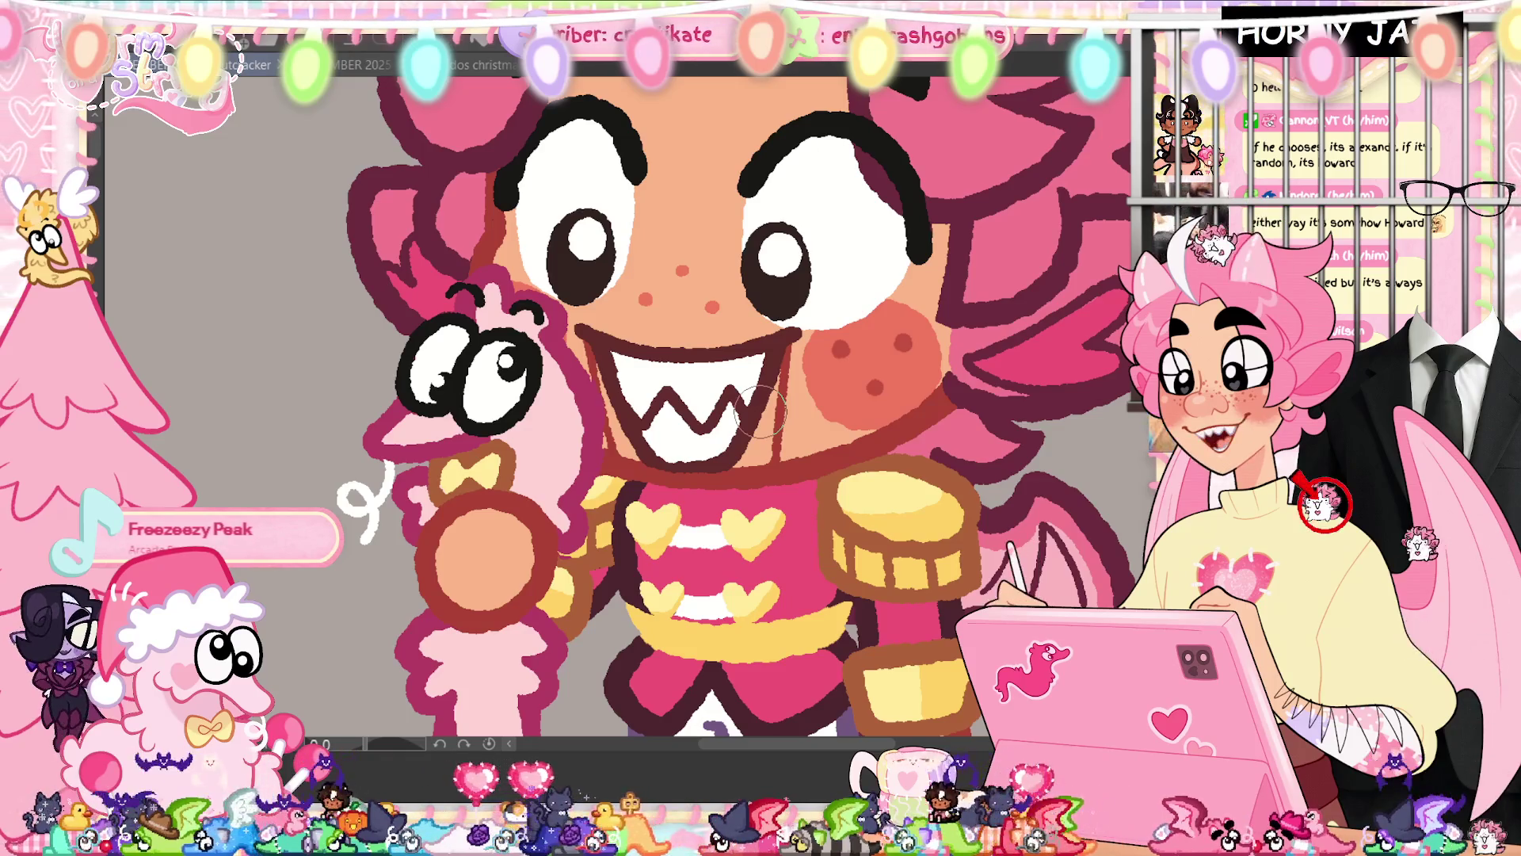
{"action": "left_click_drag", "start_coordinate": [761, 412], "coordinate": [875, 341]}
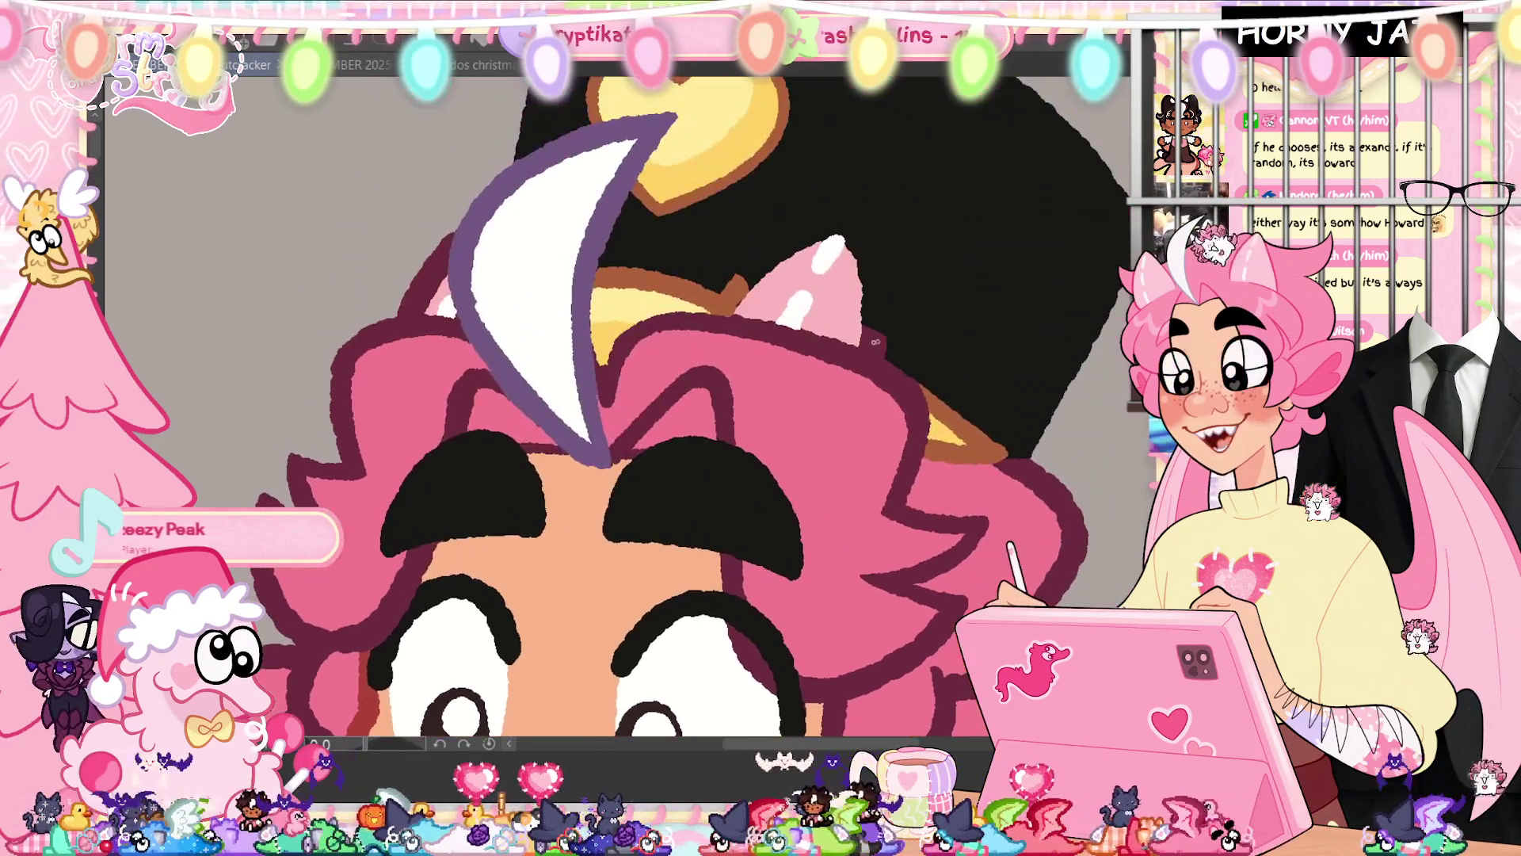
{"action": "mouse_move", "coordinate": [769, 250]}
{"action": "left_mouse_down"}
{"action": "mouse_move", "coordinate": [866, 245]}
{"action": "mouse_move", "coordinate": [866, 336]}
{"action": "mouse_move", "coordinate": [872, 255]}
{"action": "left_mouse_up"}
{"action": "left_click", "coordinate": [799, 305]}
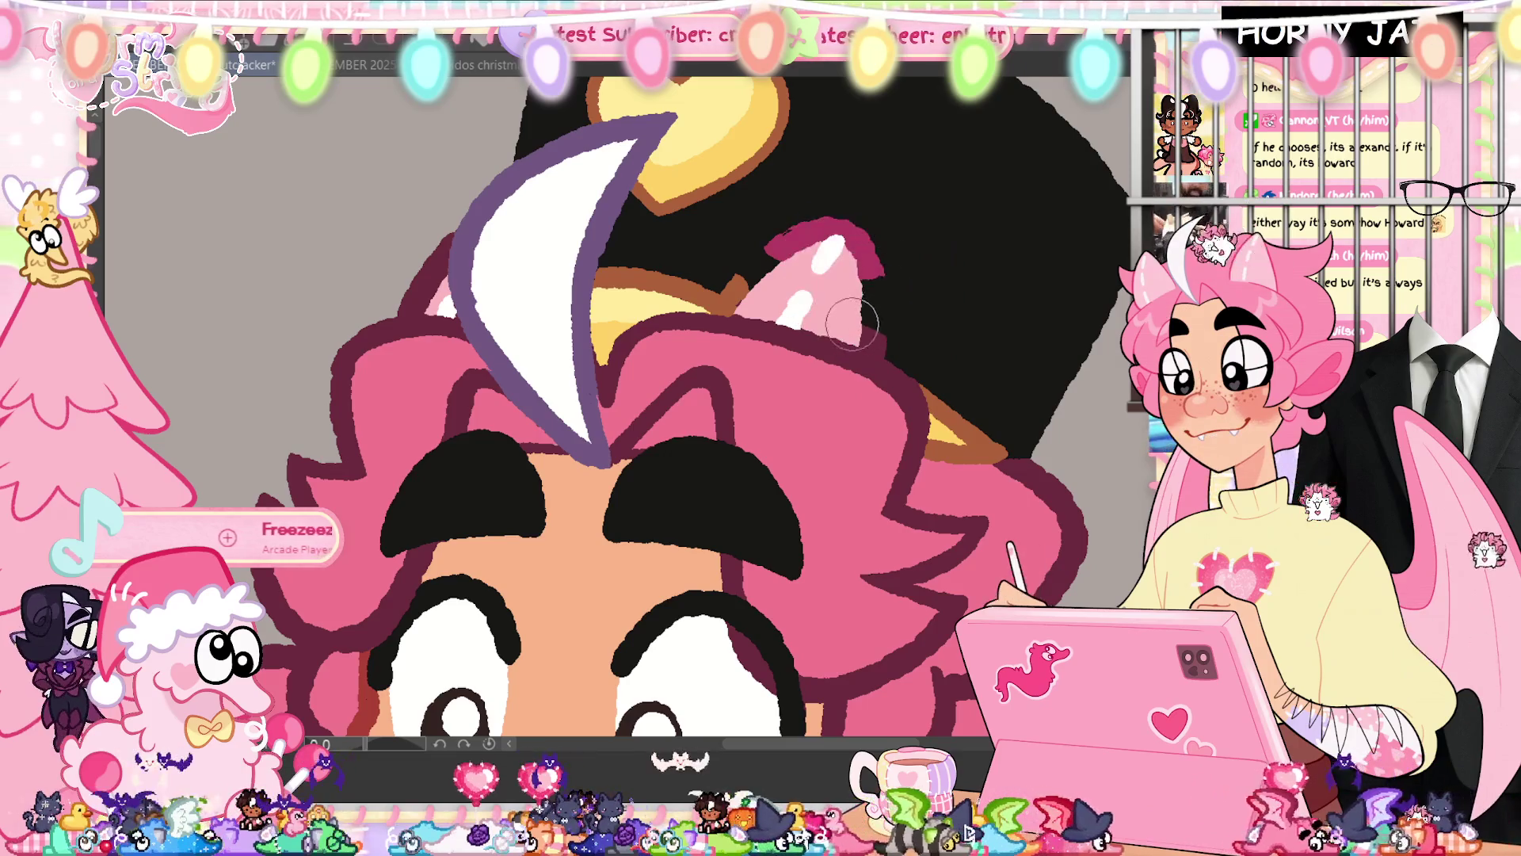